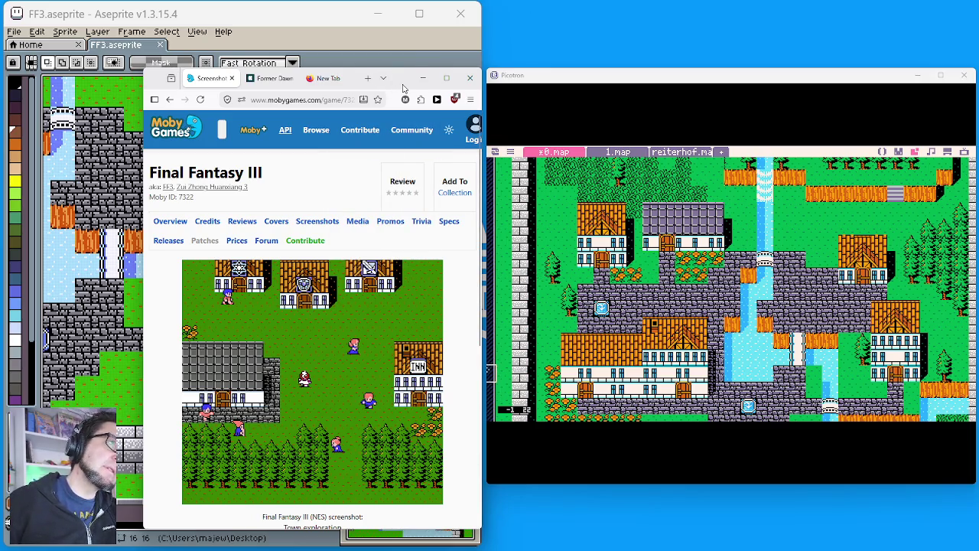
Narrow the MobyGames browser to fit the FF3 town screenshot, then move it aside to reveal the reference.
left_click_drag(403, 89, 400, 89)
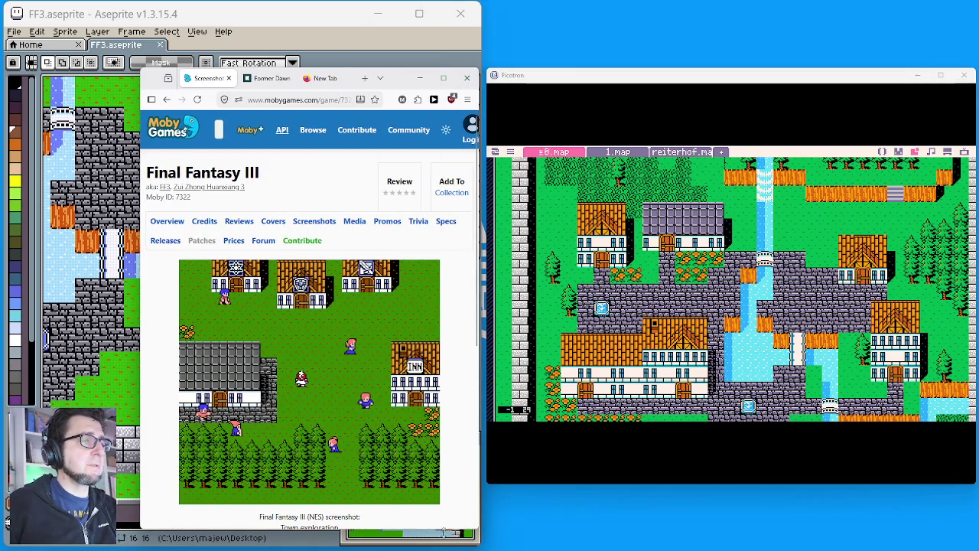
left_click_drag(476, 532, 433, 531)
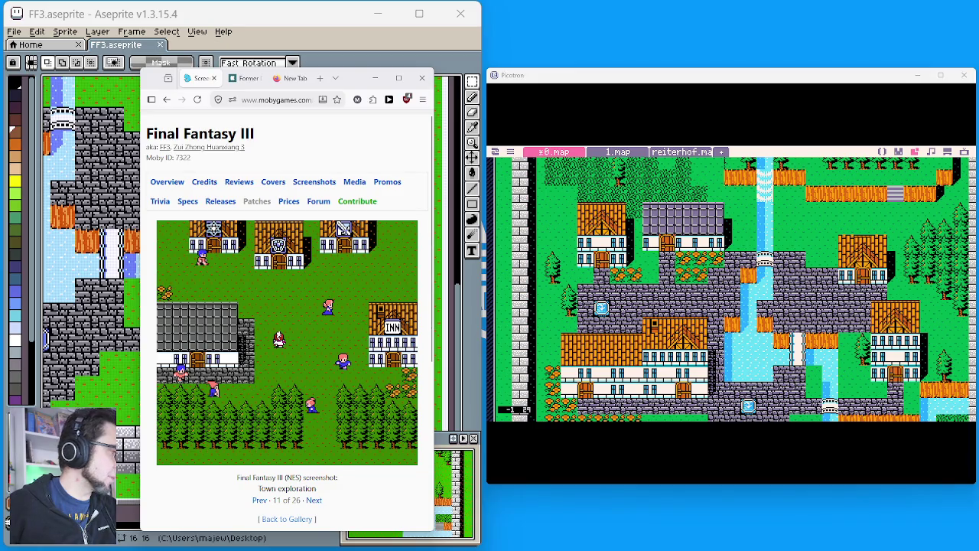
scroll(700, 258, "up", 1)
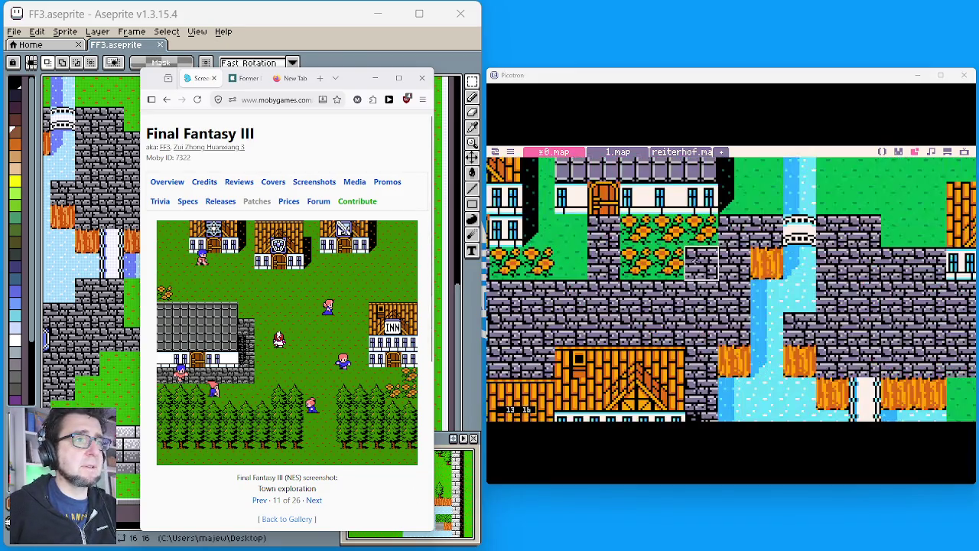
scroll(724, 253, "down", 1)
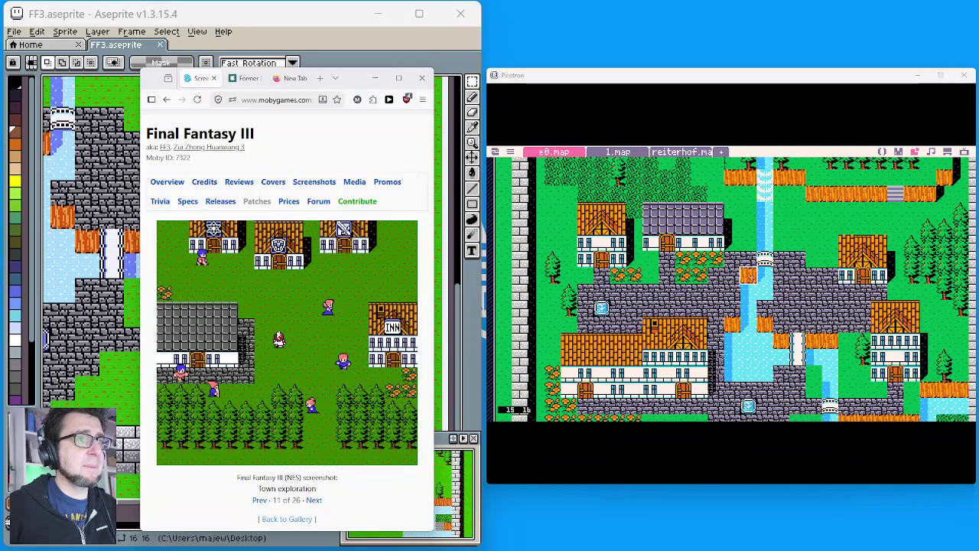
scroll(764, 274, "down", 1)
scroll(765, 274, "up", 1)
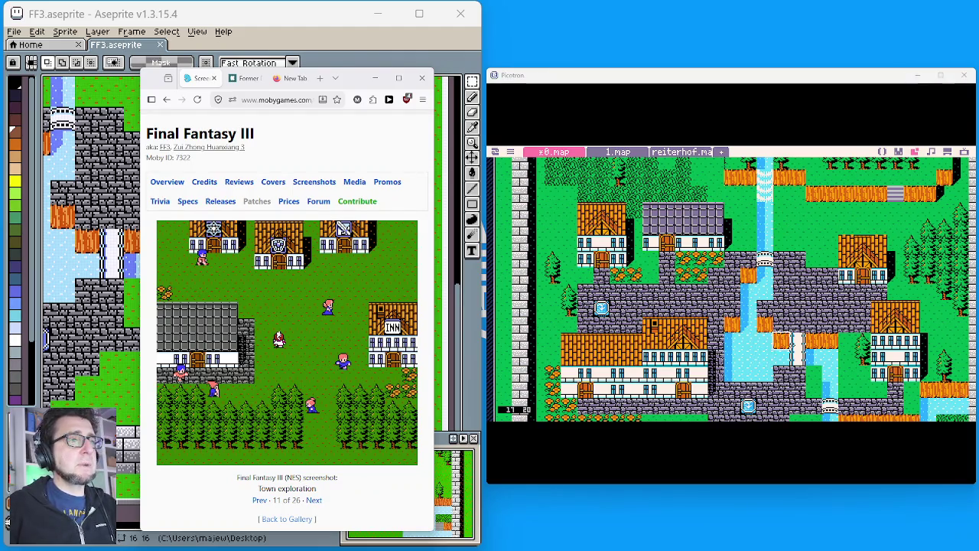
left_click(856, 260)
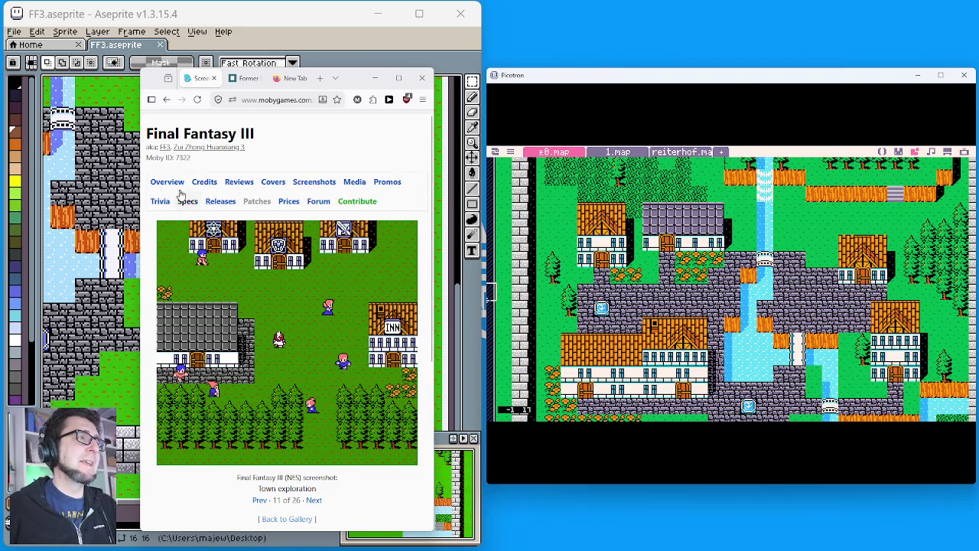
left_click(374, 78)
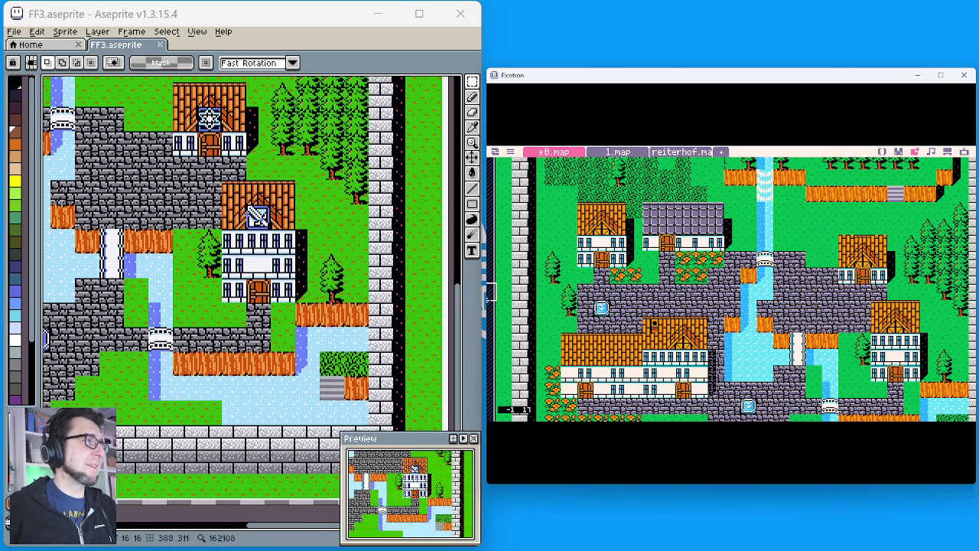
Pan the FF3 reference map to the INN building and shift the Picotron town map view.
mouse_move(166, 244)
left_mouse_down()
mouse_move(345, 278)
mouse_move(581, 283)
left_mouse_up()
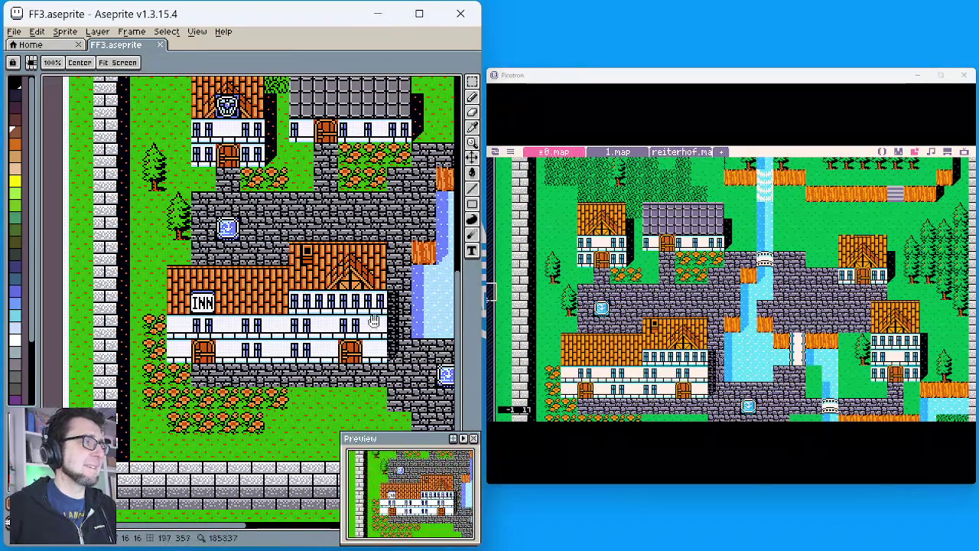
left_click_drag(861, 304, 754, 258)
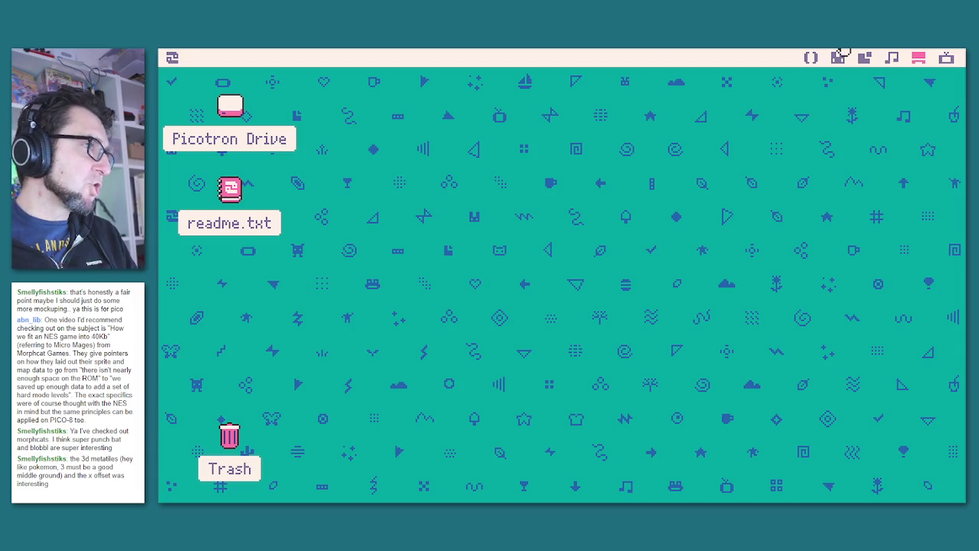
In the terminal, list the directory with dir and load the fftest cartridge.
left_click(952, 58)
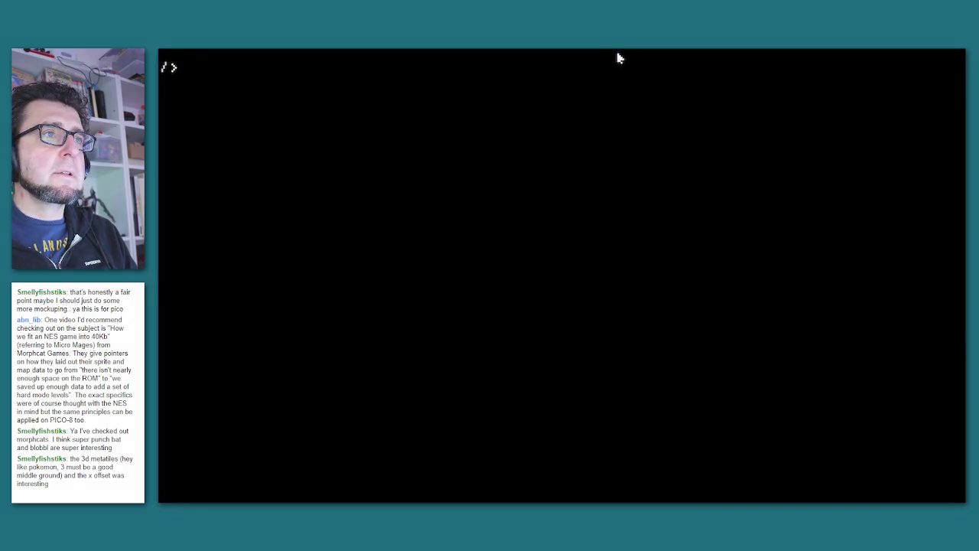
type("dir")
key("Return")
type("load fftest")
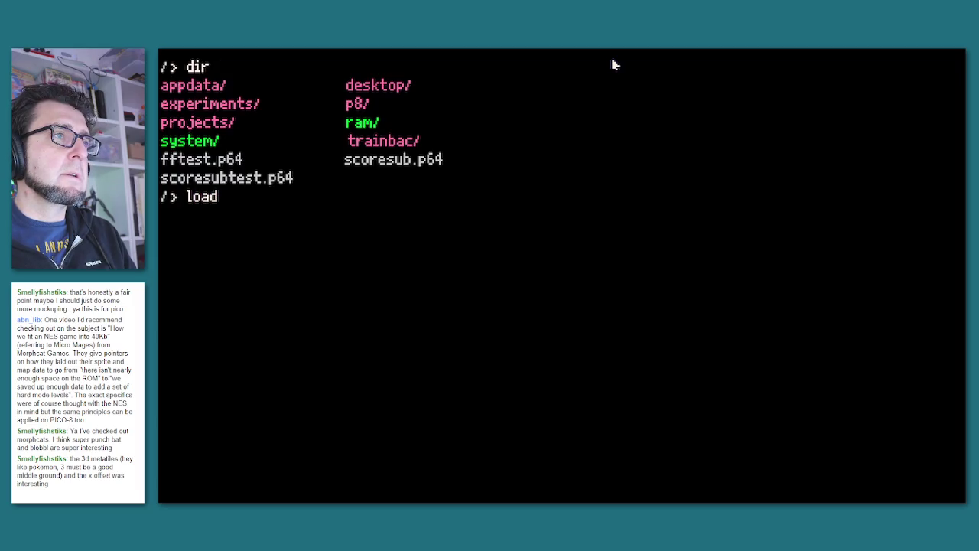
key("Return")
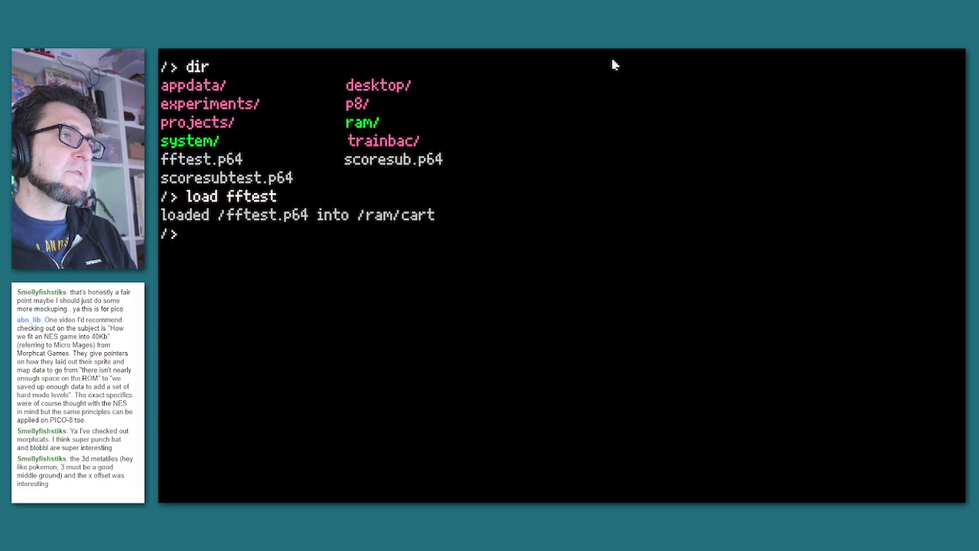
Open the cartridge's sprite sheet in the graphics editor and select empty sprite 039.
key("Escape")
left_click(841, 60)
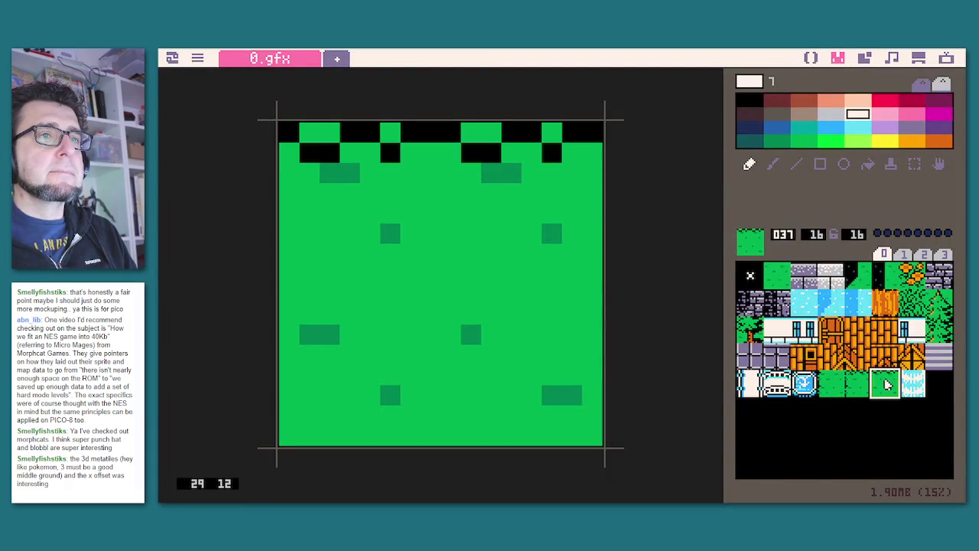
left_click(936, 383)
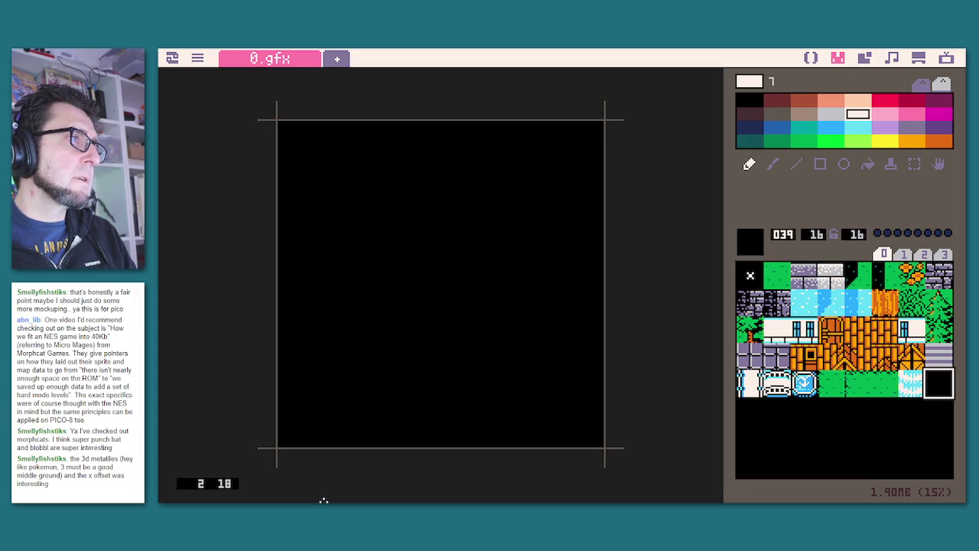
Flood-fill the empty sprite 039 with off-white colour 7.
left_click(868, 339)
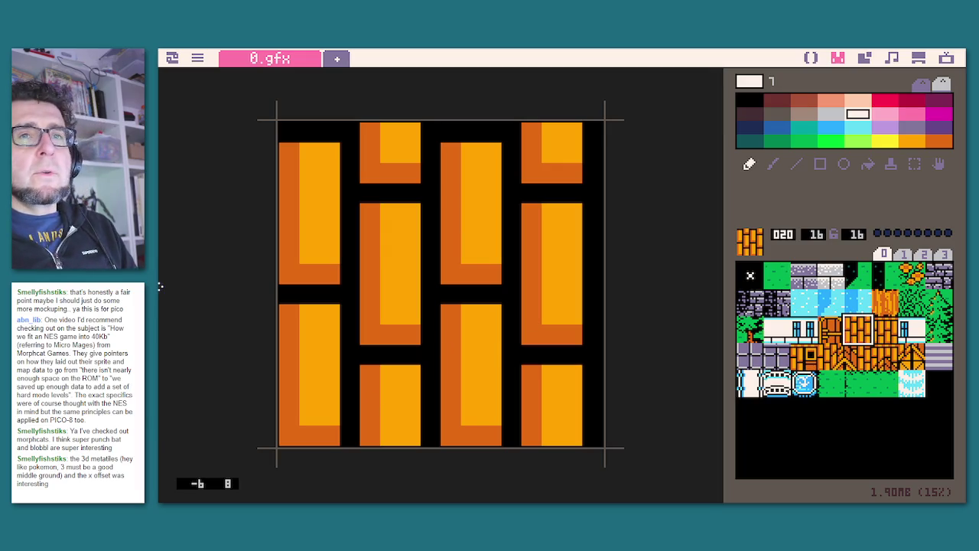
left_click(940, 387)
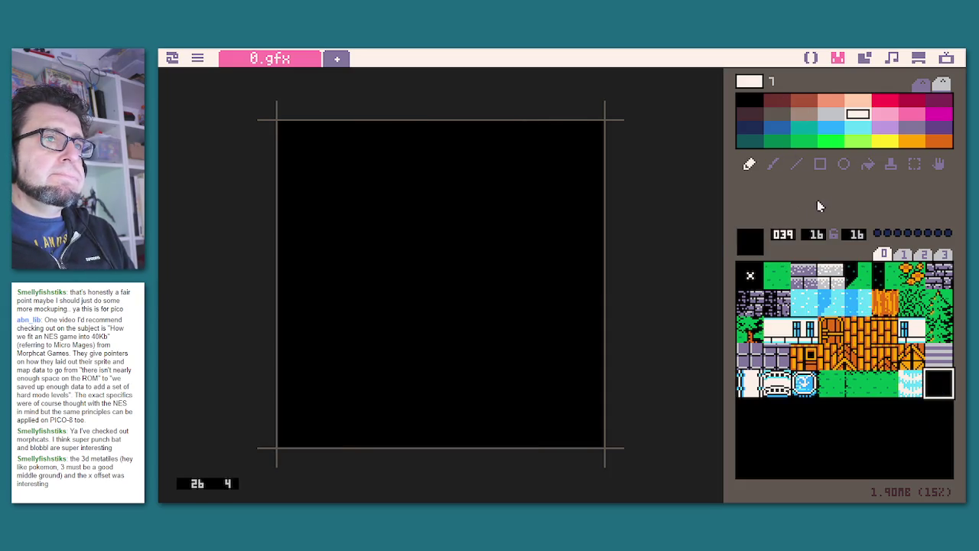
left_click(867, 164)
left_click(575, 231)
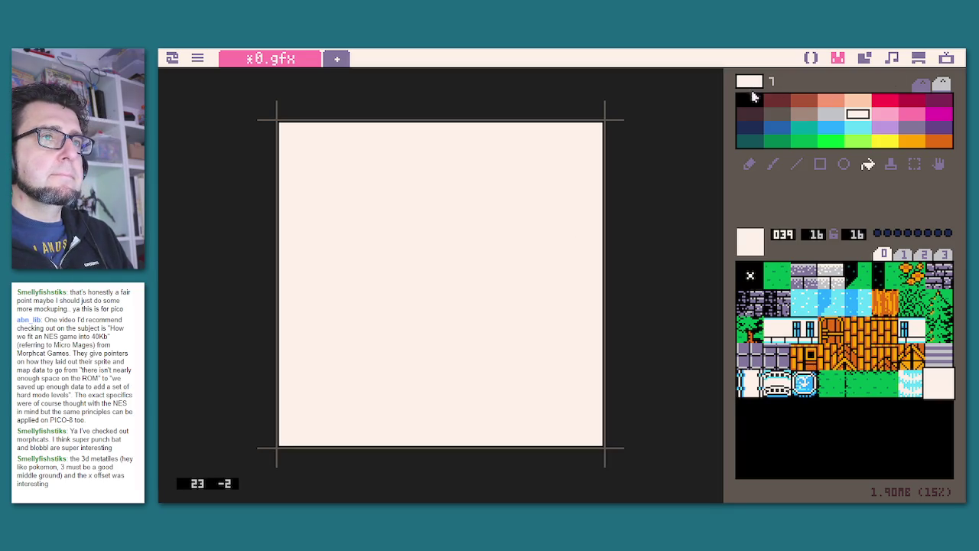
Draw a black border around the edges of sprite 039.
left_click(749, 102)
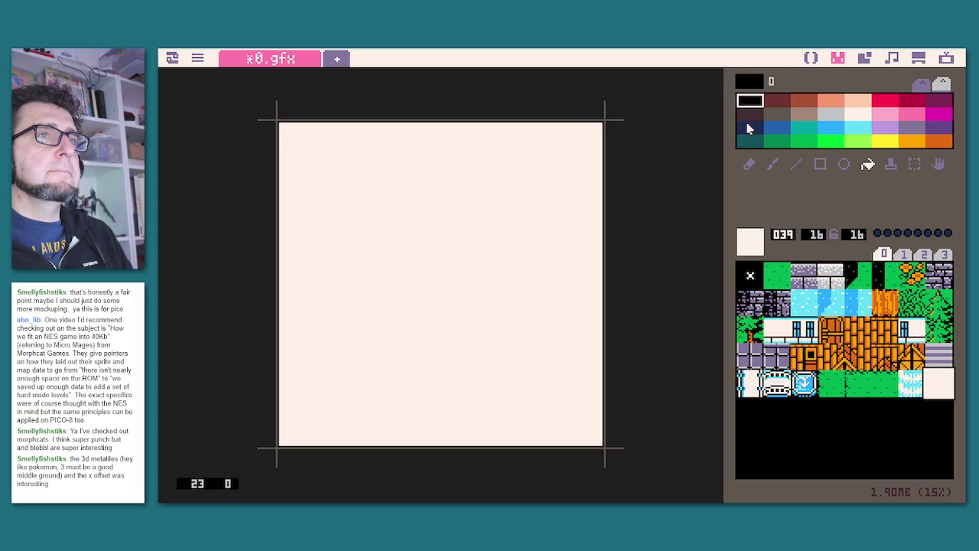
left_click(749, 164)
mouse_move(284, 133)
left_mouse_down()
mouse_move(291, 145)
mouse_move(306, 127)
mouse_move(645, 127)
mouse_move(577, 156)
left_mouse_up()
mouse_move(279, 192)
left_mouse_down()
mouse_move(303, 169)
mouse_move(550, 171)
mouse_move(592, 273)
mouse_move(591, 474)
left_mouse_up()
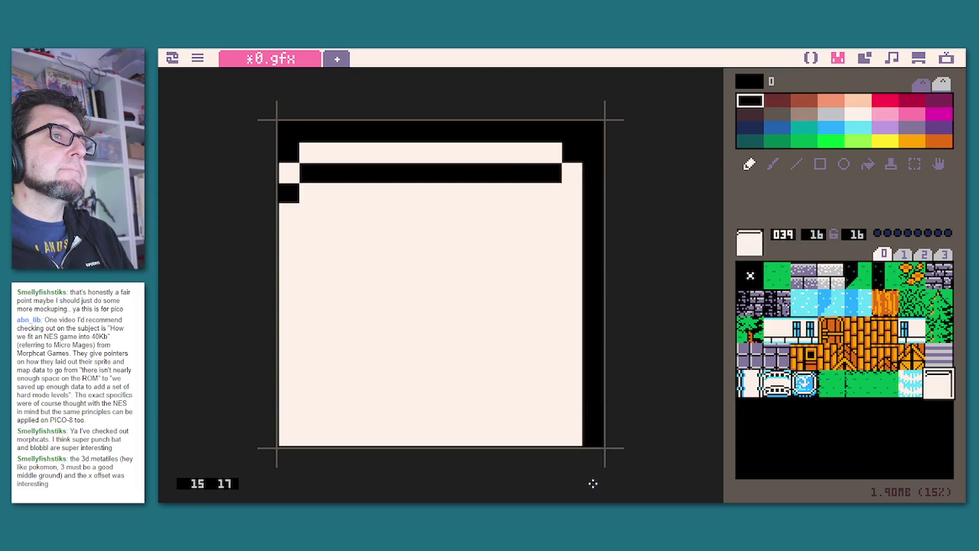
left_click_drag(586, 436, 273, 426)
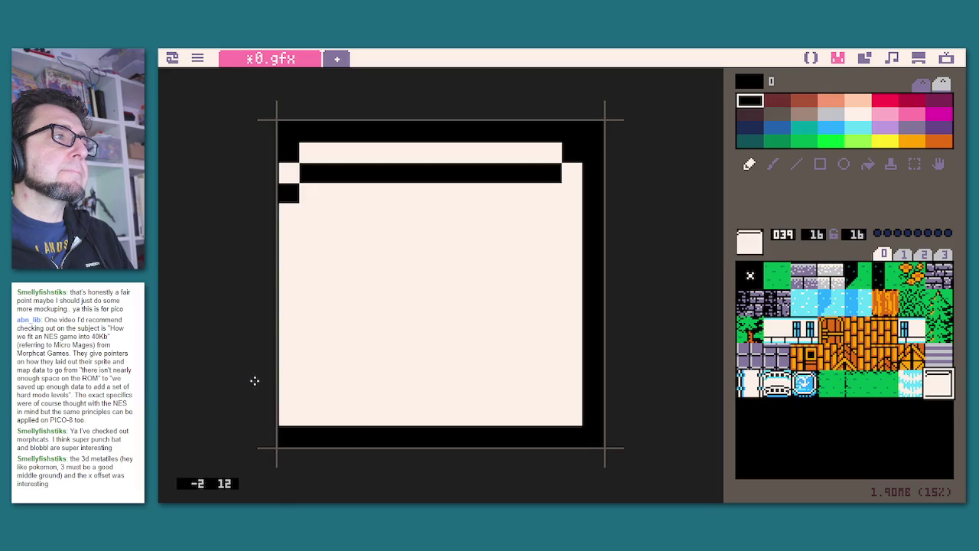
left_click(288, 414)
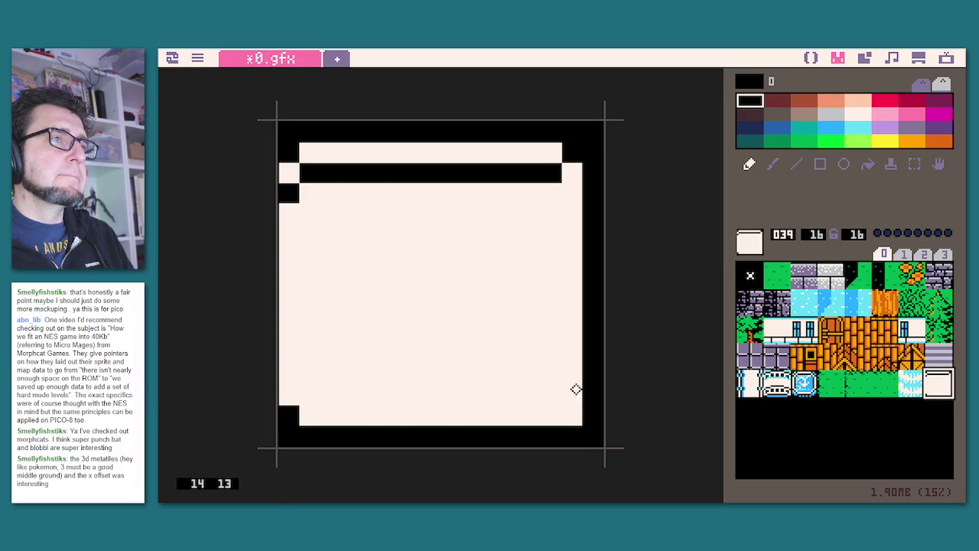
left_click(572, 419)
left_click(572, 192)
Draw the black letters I, N, N of the INN sign inside the border.
left_click(310, 230)
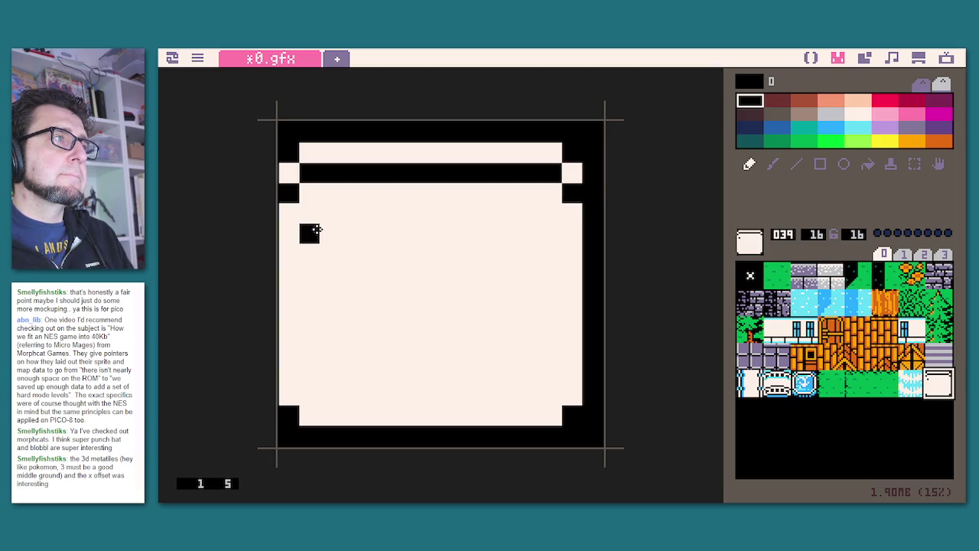
mouse_move(333, 231)
left_mouse_down()
mouse_move(349, 232)
mouse_move(332, 237)
mouse_move(339, 364)
mouse_move(328, 375)
mouse_move(344, 376)
mouse_move(389, 329)
mouse_move(390, 237)
left_mouse_up()
left_click_drag(411, 266, 431, 339)
left_click_drag(453, 380, 459, 236)
mouse_move(494, 373)
left_mouse_down()
mouse_move(494, 234)
mouse_move(520, 302)
mouse_move(529, 293)
mouse_move(530, 330)
left_mouse_up()
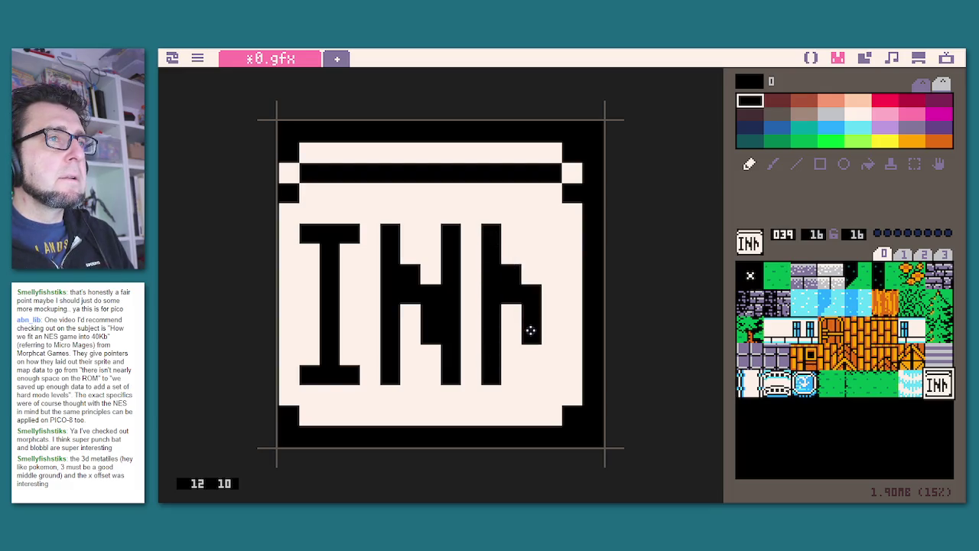
left_click_drag(548, 377, 549, 247)
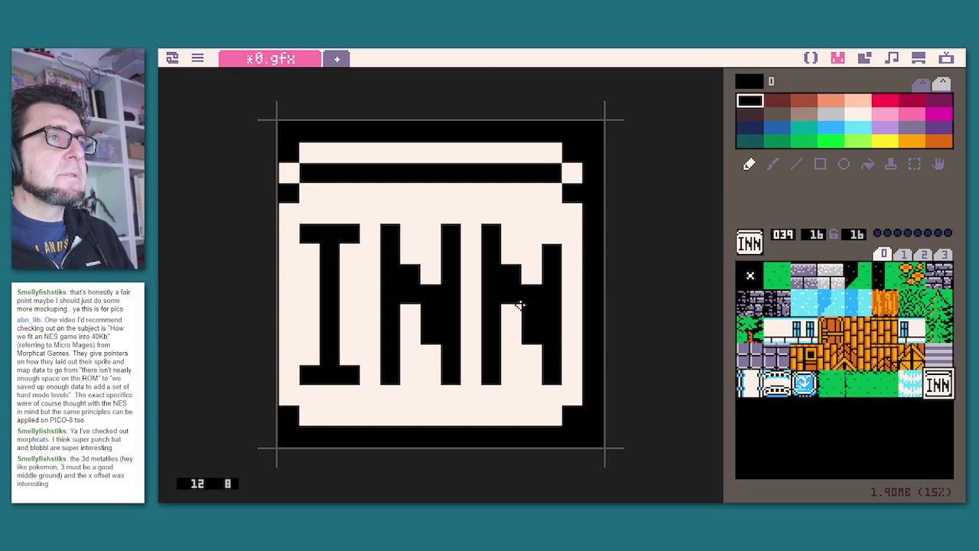
left_click(552, 228)
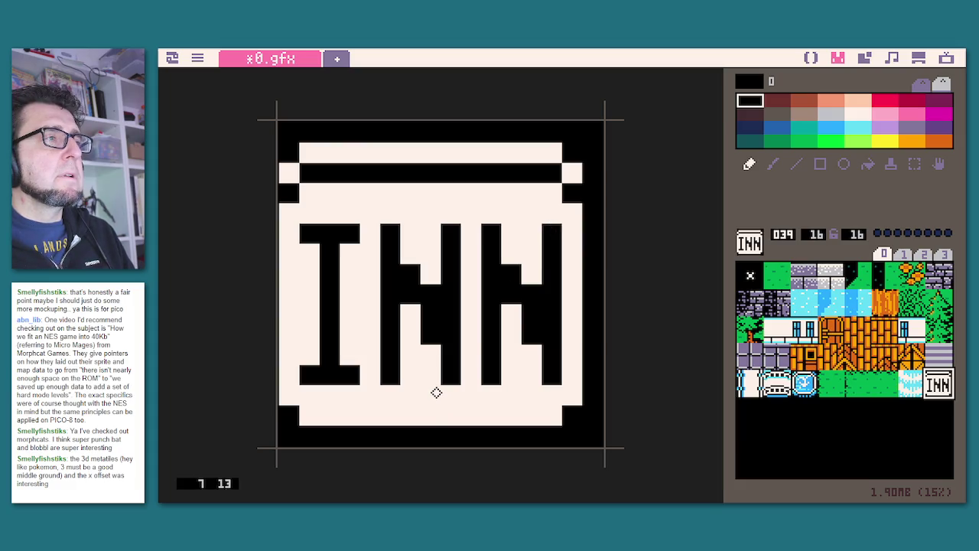
Complete both N diagonals with black pixels at their tops and bottoms.
right_click(536, 272)
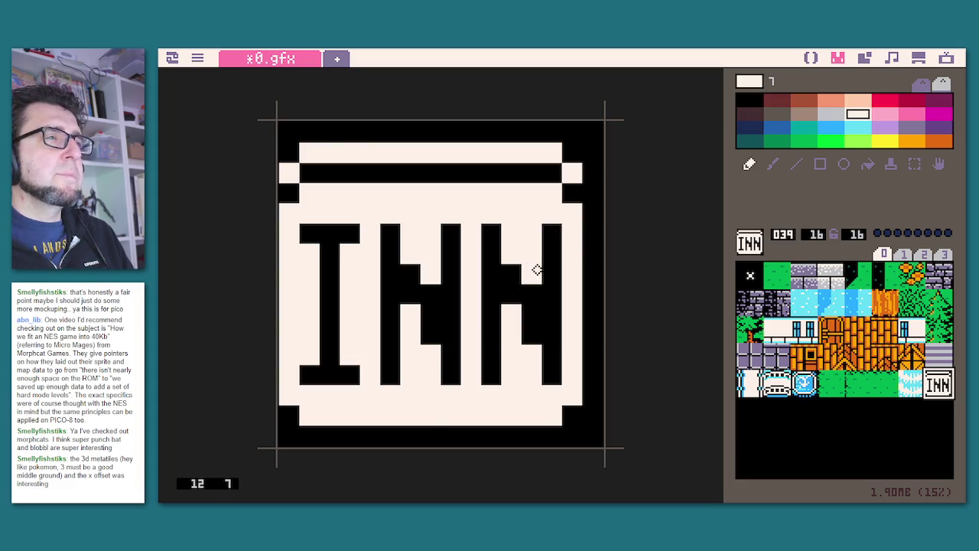
left_click(431, 335)
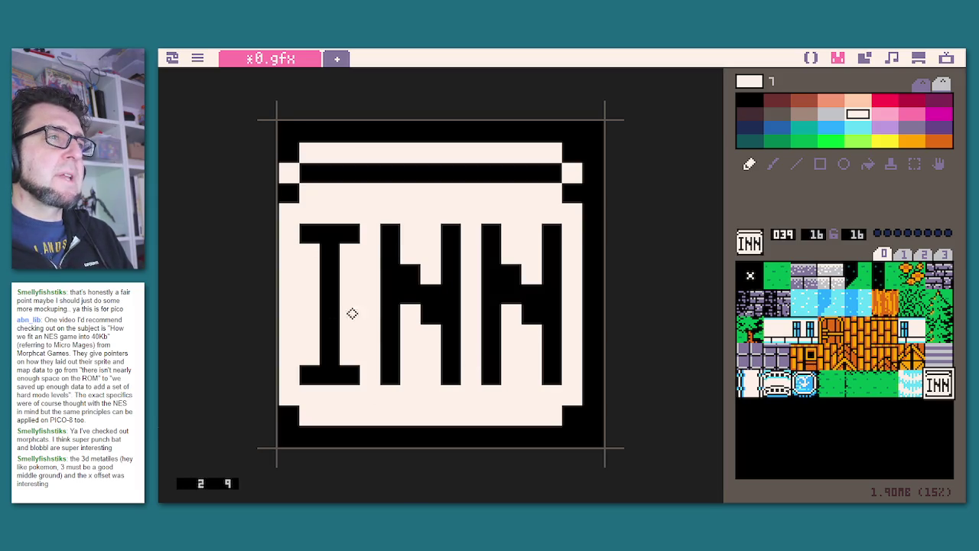
right_click(424, 295)
left_click(431, 334)
left_click(532, 334)
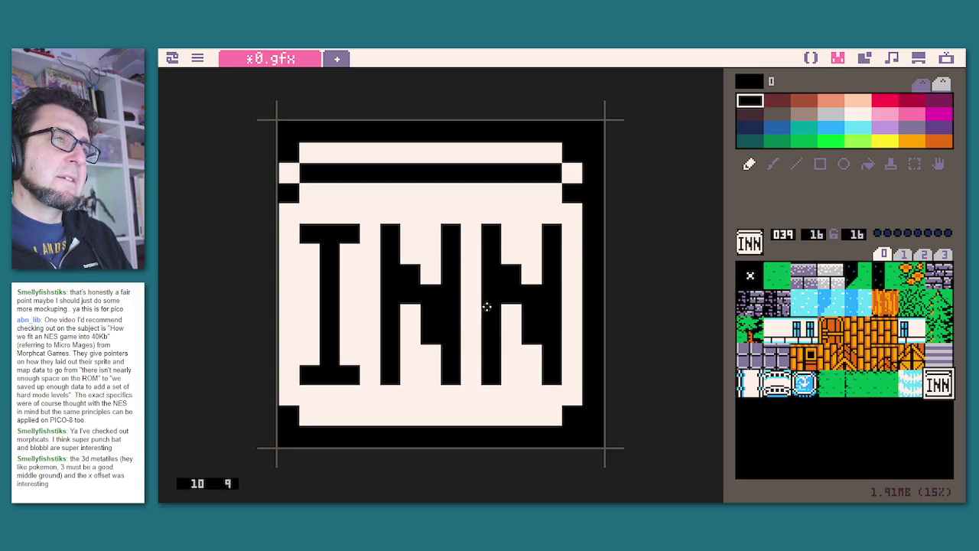
left_click(410, 254)
left_click(510, 254)
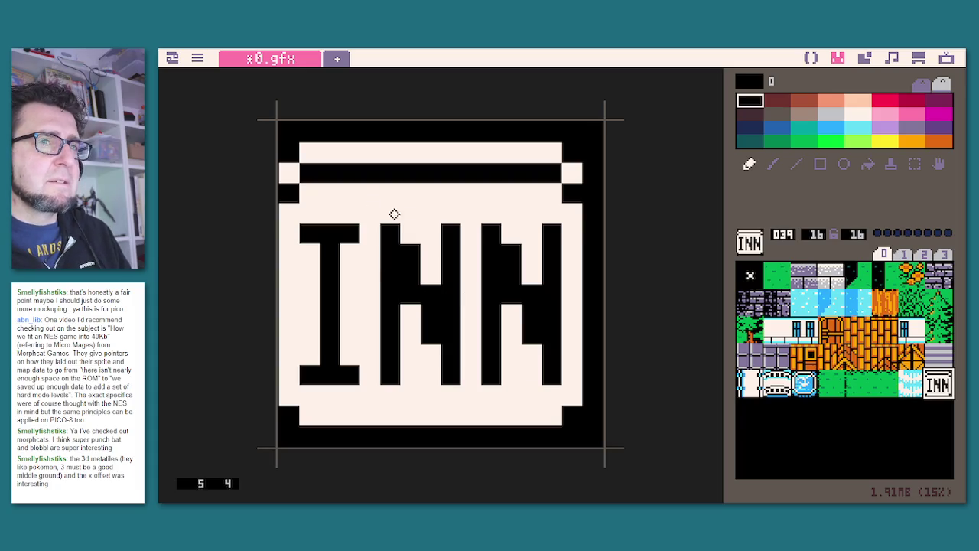
right_click(444, 198)
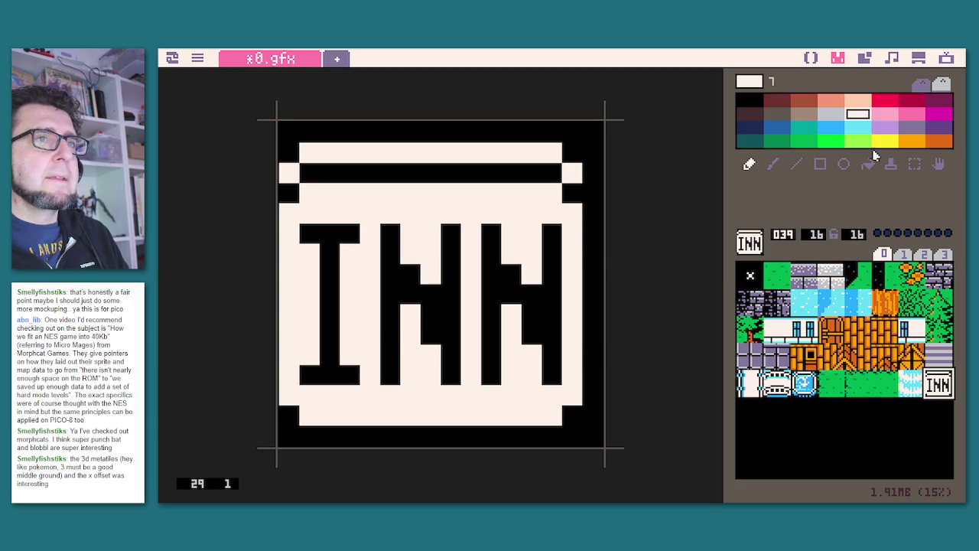
left_click(833, 129)
Paint the sign's top cream band and edge pixels light blue (12), reverting a trial cyan highlight.
mouse_move(583, 172)
left_mouse_down()
mouse_move(549, 155)
mouse_move(325, 157)
left_mouse_up()
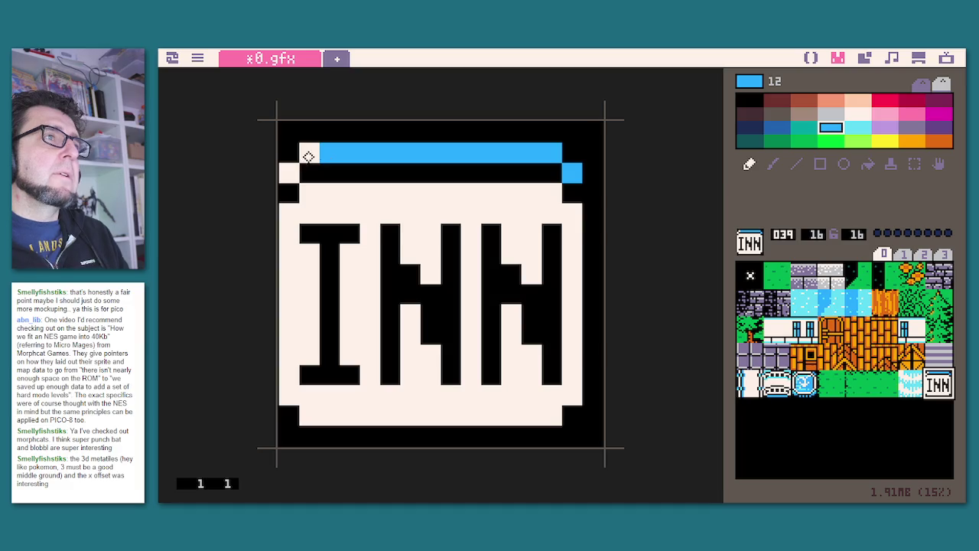
left_click(308, 156)
left_click(288, 172)
left_click(857, 127)
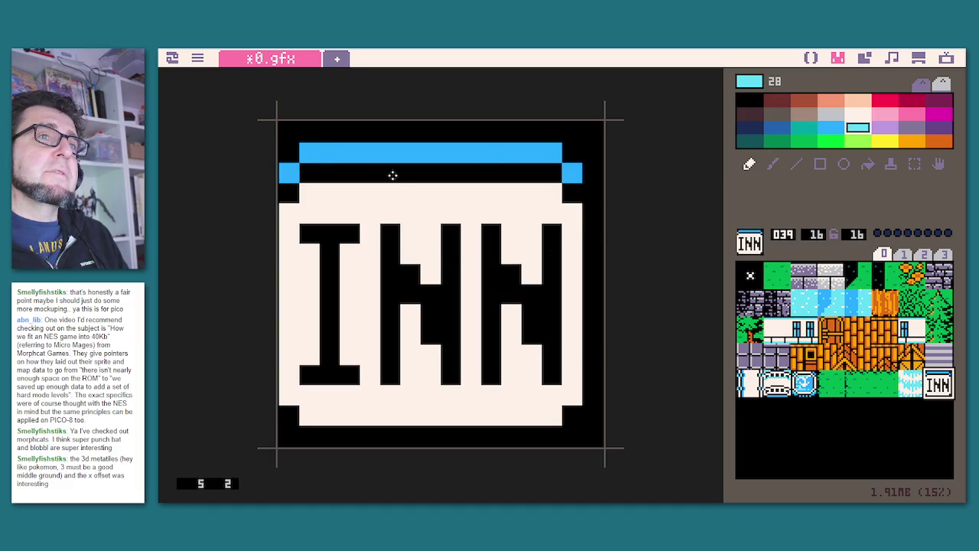
left_click_drag(343, 157, 390, 153)
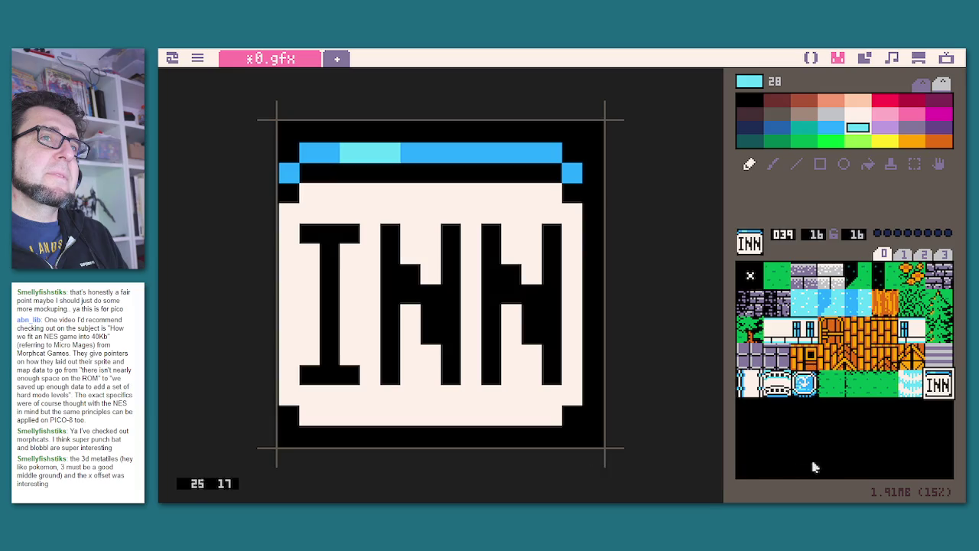
left_click(929, 421)
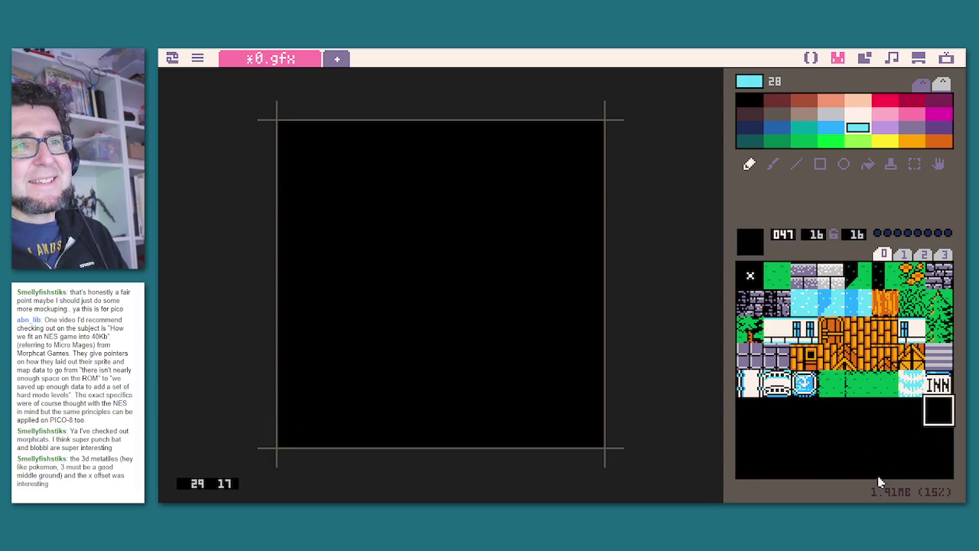
left_click(933, 383)
right_click(406, 153)
left_click_drag(405, 153, 367, 156)
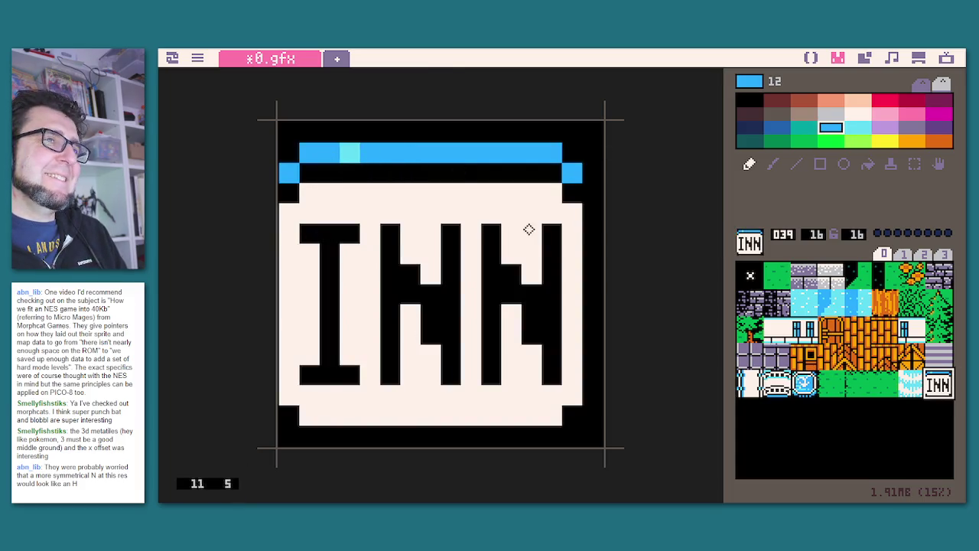
left_click(348, 153)
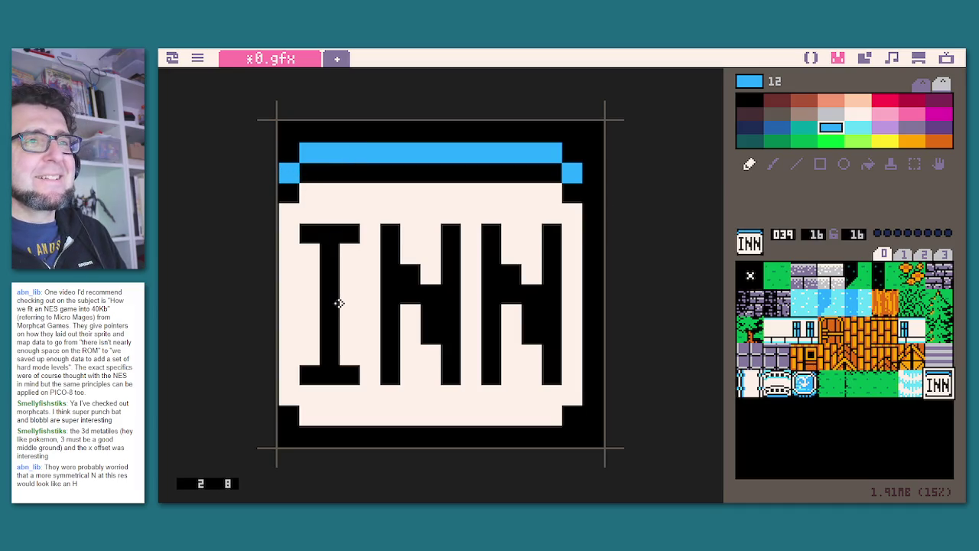
Try light cyan on the band's left-end pixels, then repaint them blue.
left_click(865, 130)
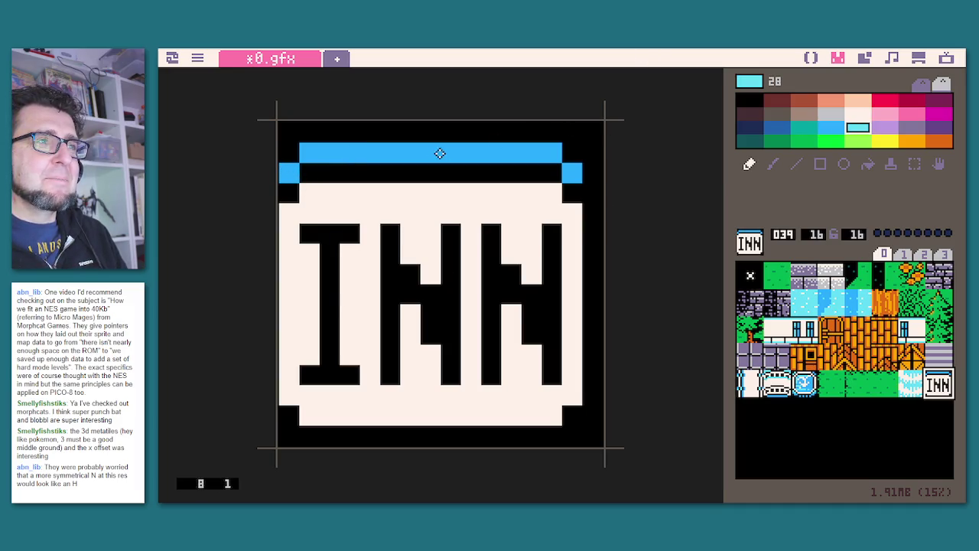
left_click(309, 152)
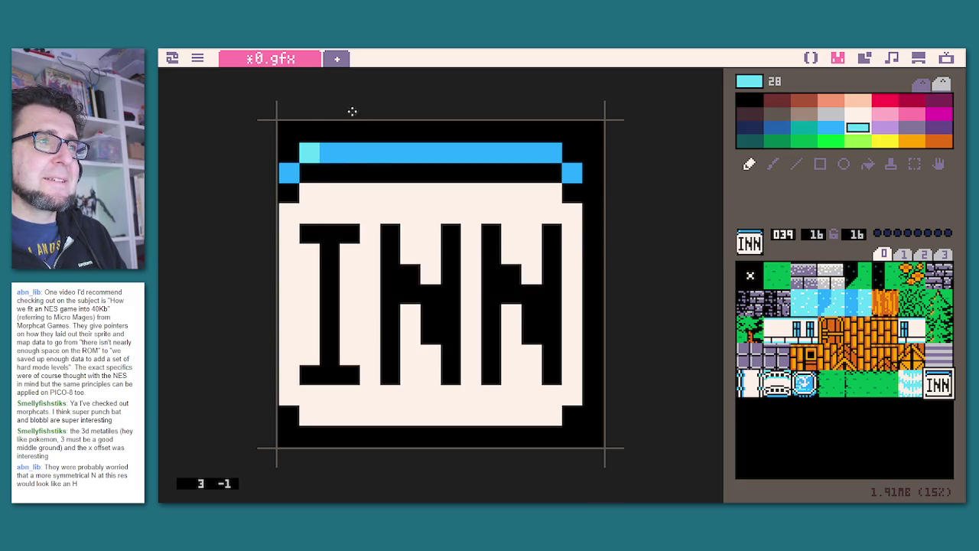
left_click(295, 173)
left_click(827, 425)
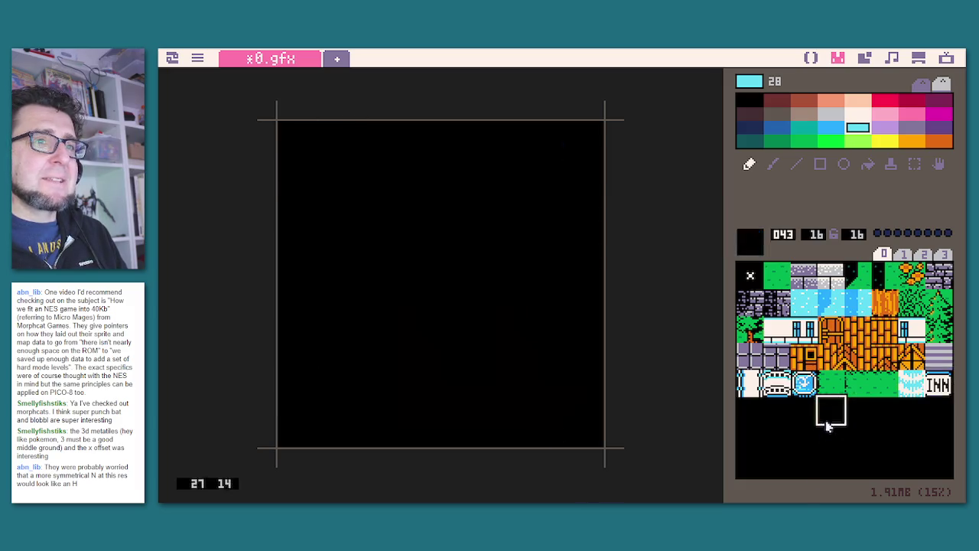
left_click(936, 395)
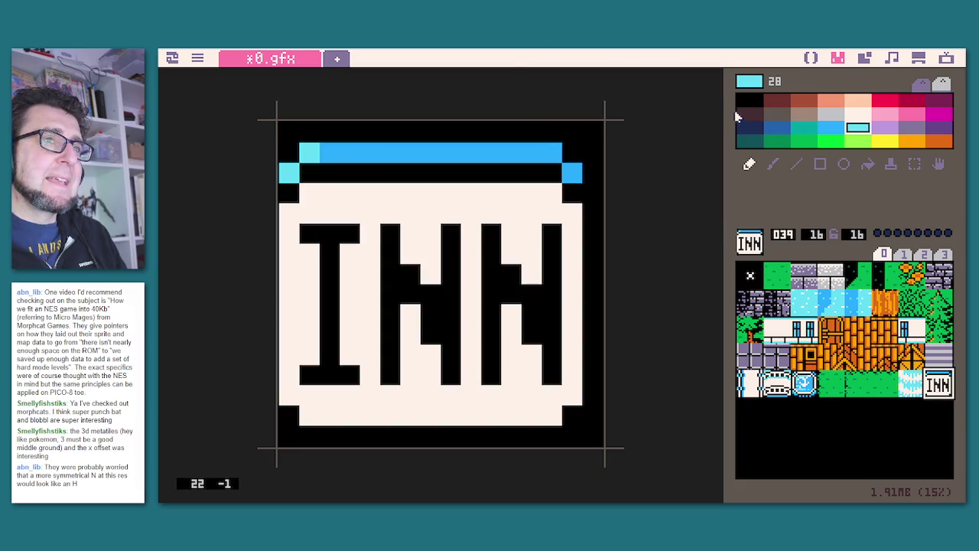
left_click(830, 127)
left_click(309, 153)
left_click(293, 173)
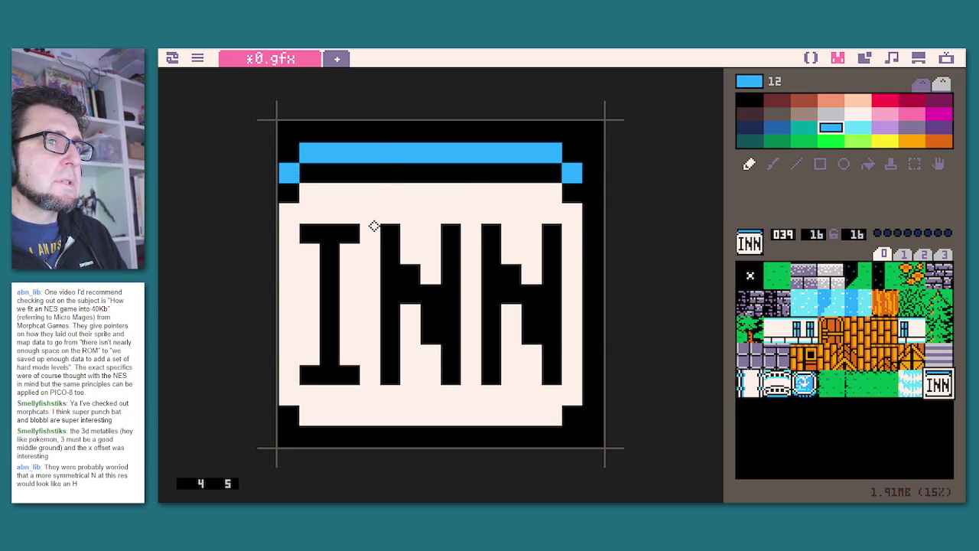
left_click(862, 329)
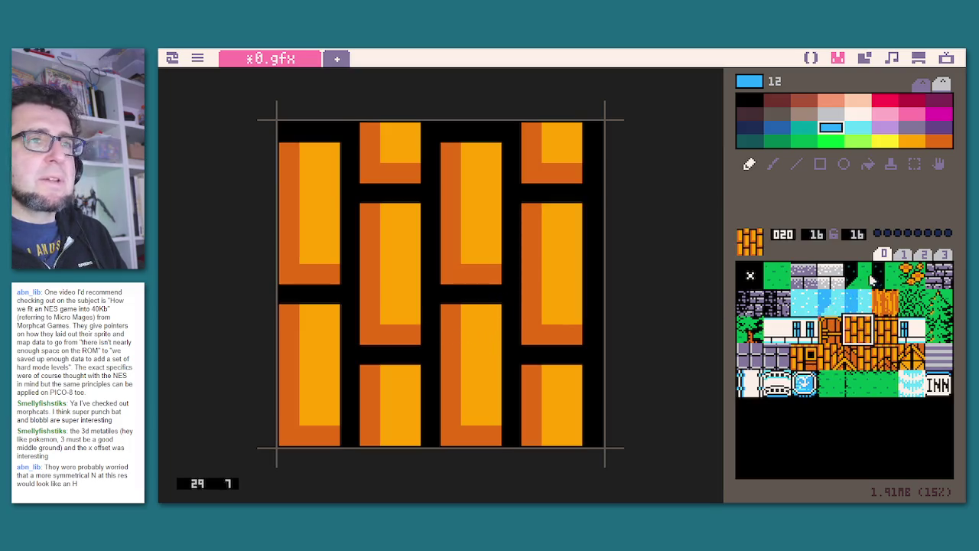
Copy the INN sign sprite 039 and paste it into empty slot 040.
left_click(902, 279)
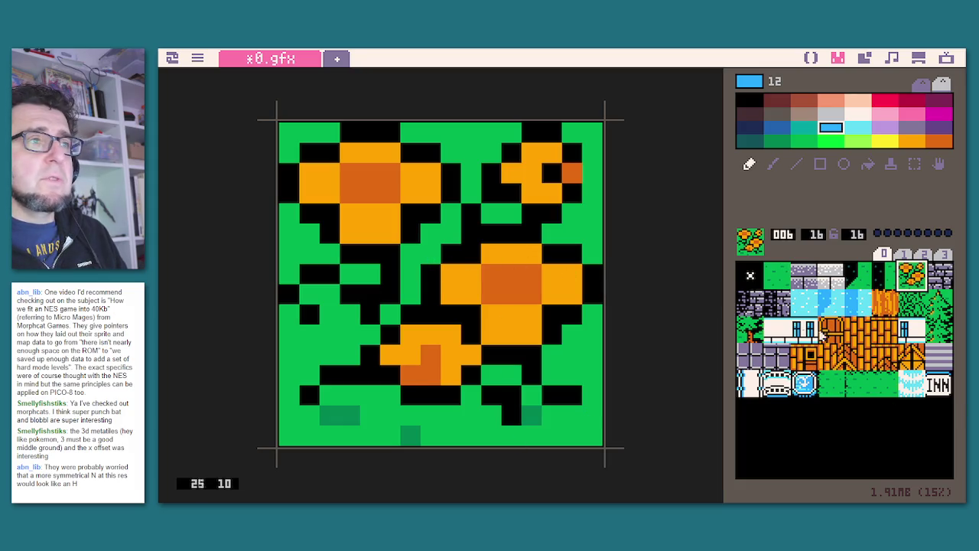
left_click(915, 363)
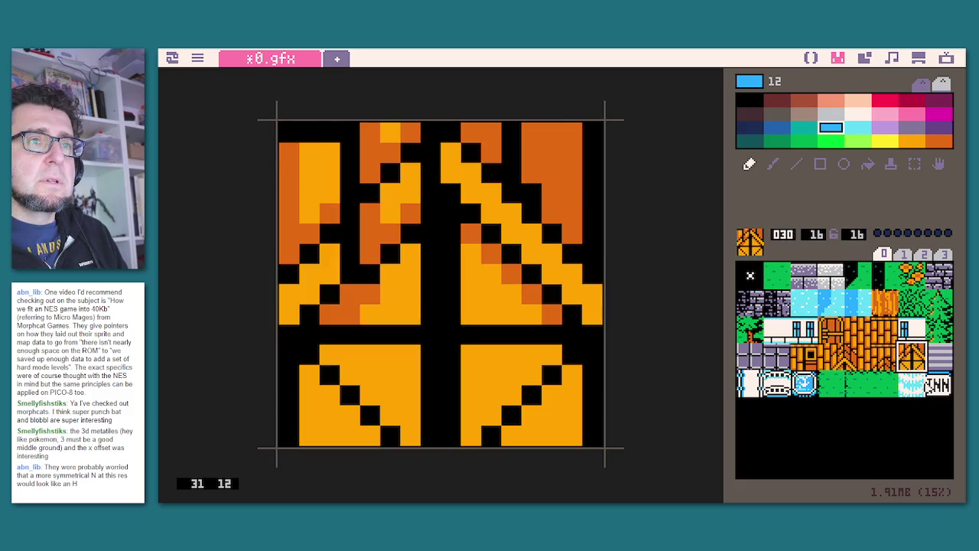
left_click(933, 388)
left_click(910, 390)
left_click(945, 393)
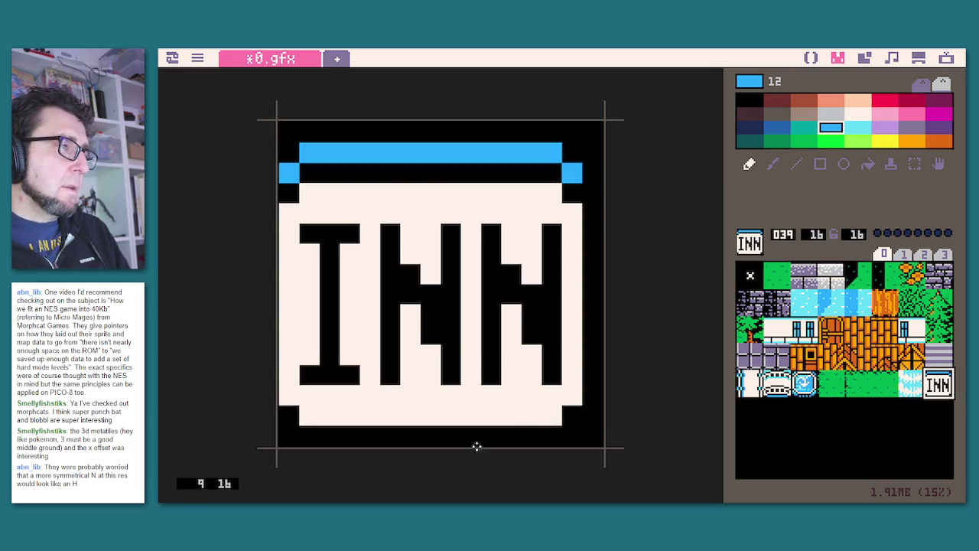
key("ctrl+c")
left_click(751, 417)
key("ctrl+v")
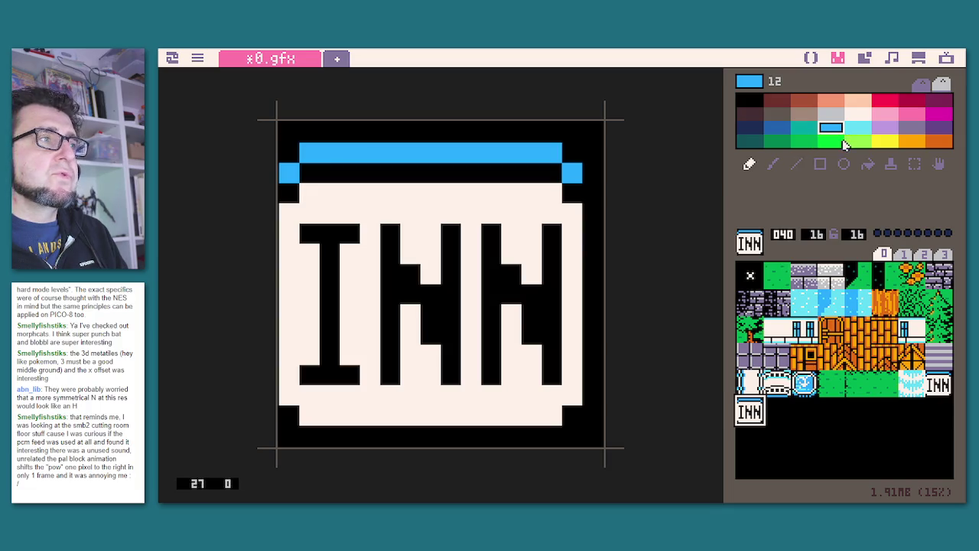
Brush over the copied sign in slot 040 with solid cream.
left_click(779, 166)
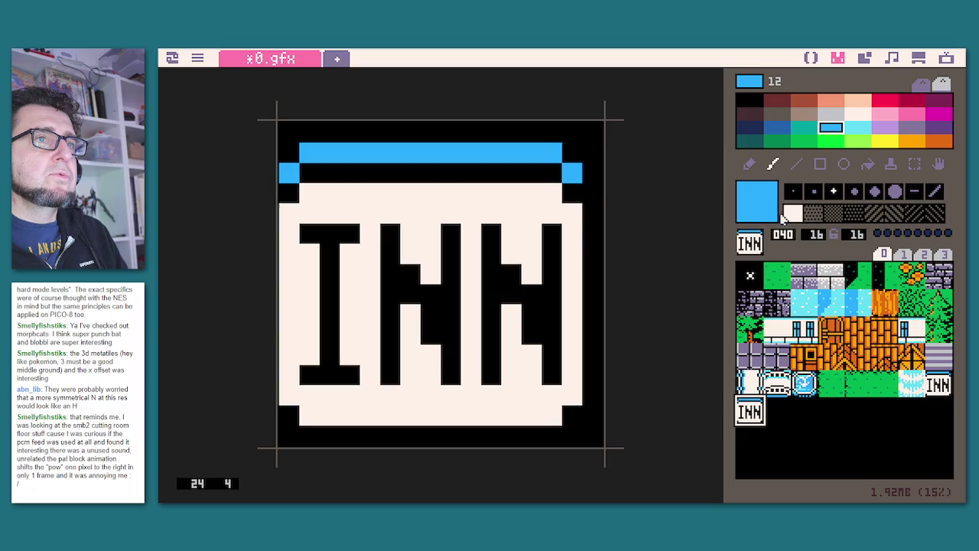
left_click(858, 114)
mouse_move(557, 244)
left_mouse_down()
mouse_move(577, 422)
mouse_move(581, 367)
mouse_move(278, 416)
mouse_move(306, 136)
mouse_move(456, 112)
mouse_move(473, 158)
mouse_move(583, 193)
mouse_move(367, 313)
mouse_move(367, 234)
mouse_move(491, 344)
mouse_move(443, 372)
mouse_move(498, 290)
left_mouse_up()
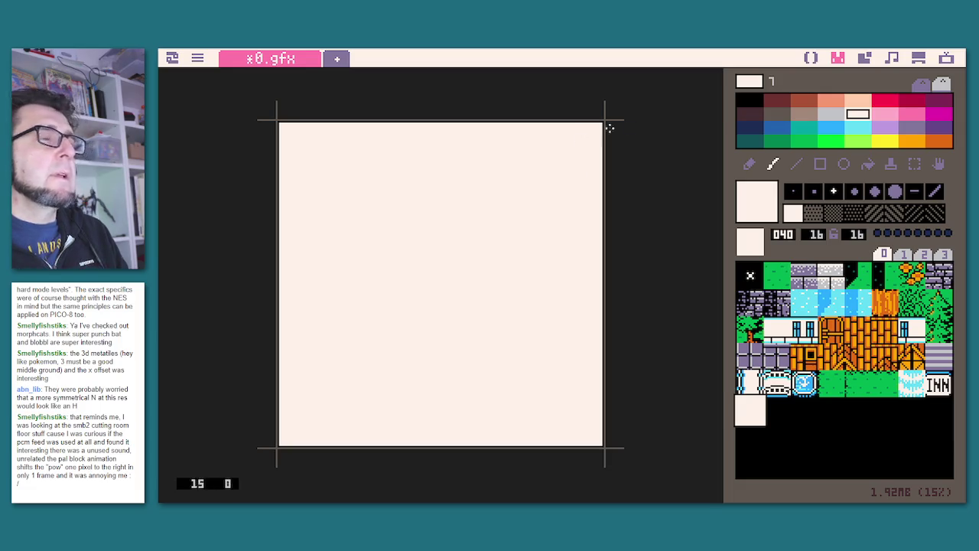
Pencil a black edge down the top of the sprite's left column.
left_click(749, 101)
left_click(749, 164)
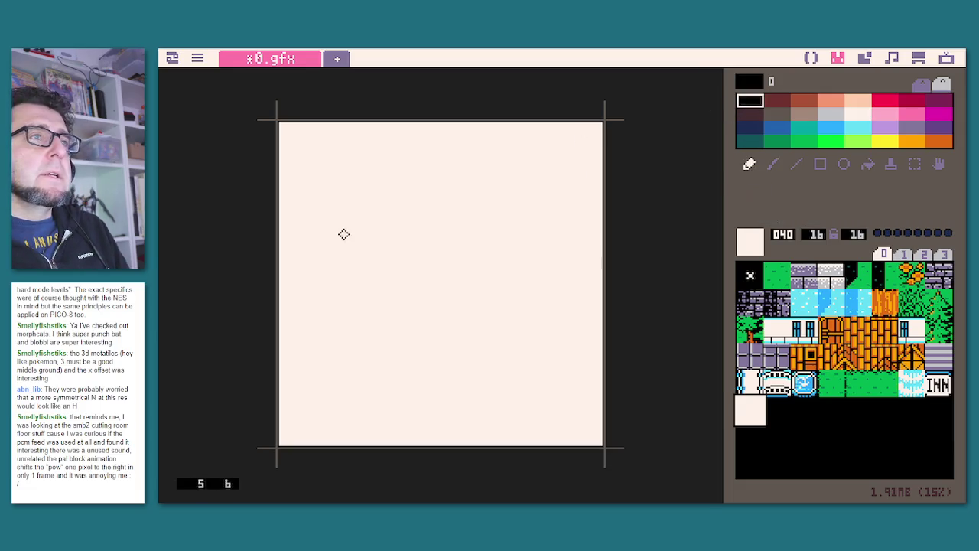
left_click_drag(279, 126, 290, 168)
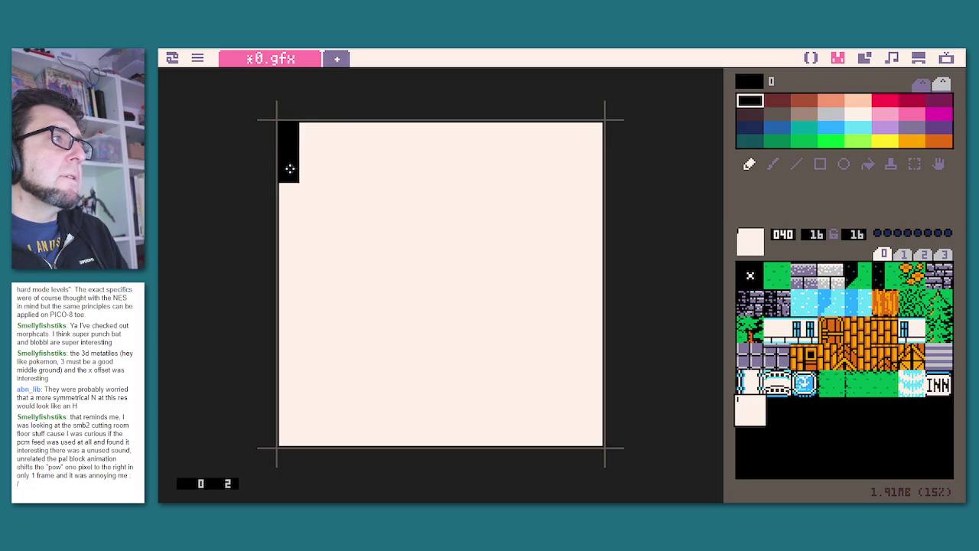
Extend the black top and left edges and add a stepped diagonal at the top-left corner.
left_click(308, 128)
left_click(339, 128)
left_click(324, 128)
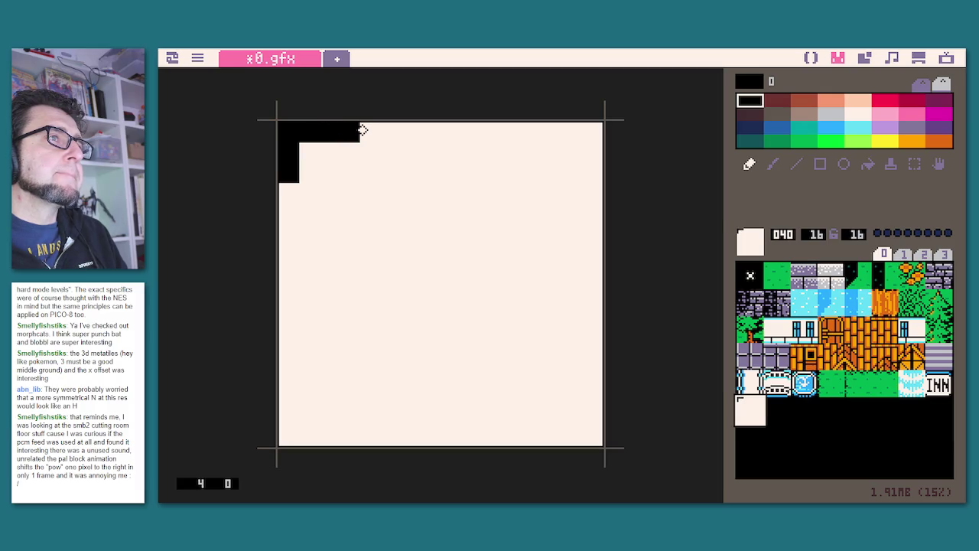
left_click_drag(367, 130, 370, 153)
left_click(287, 193)
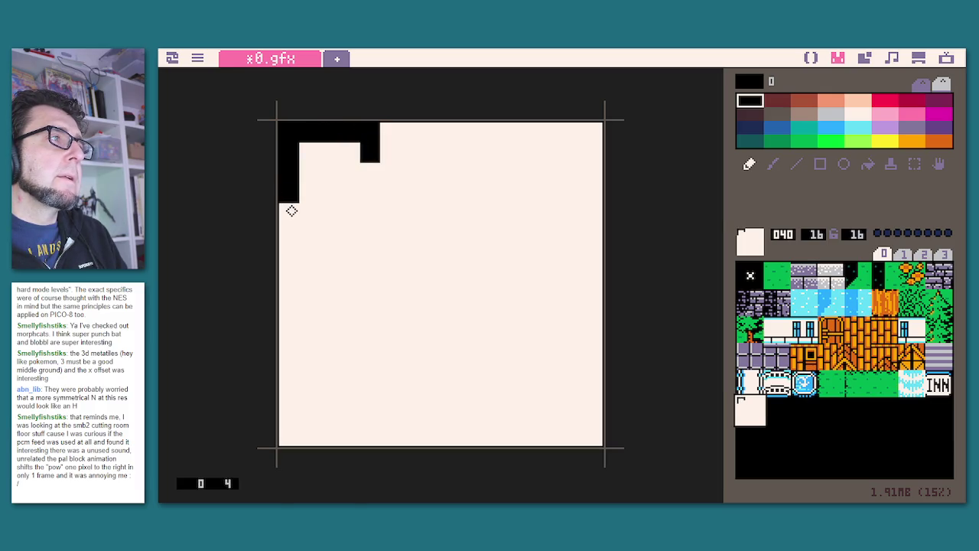
left_click(309, 213)
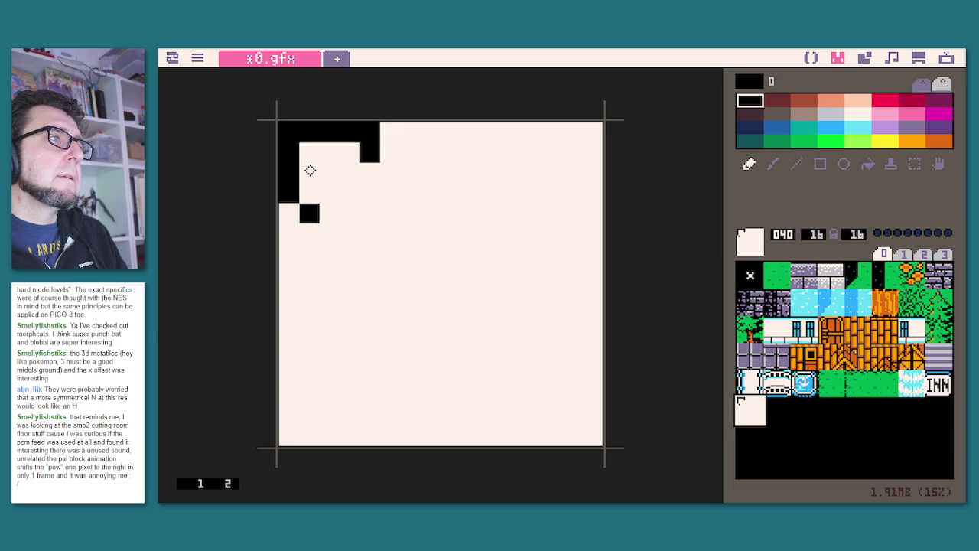
left_click(330, 173)
left_click(349, 193)
left_click(370, 214)
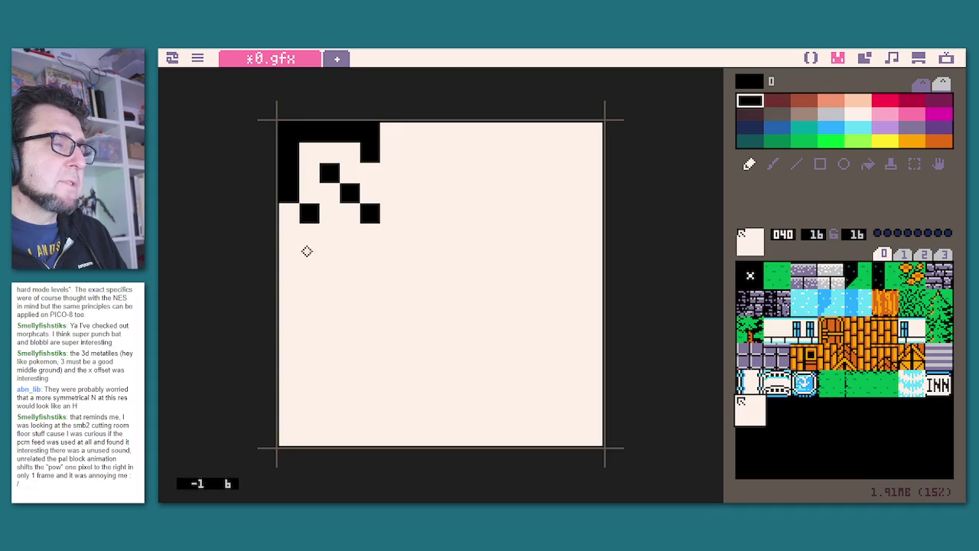
Finish the outer black frame and draw an inner black border along the top and right side.
mouse_move(312, 232)
left_mouse_down()
mouse_move(319, 389)
mouse_move(286, 439)
left_mouse_up()
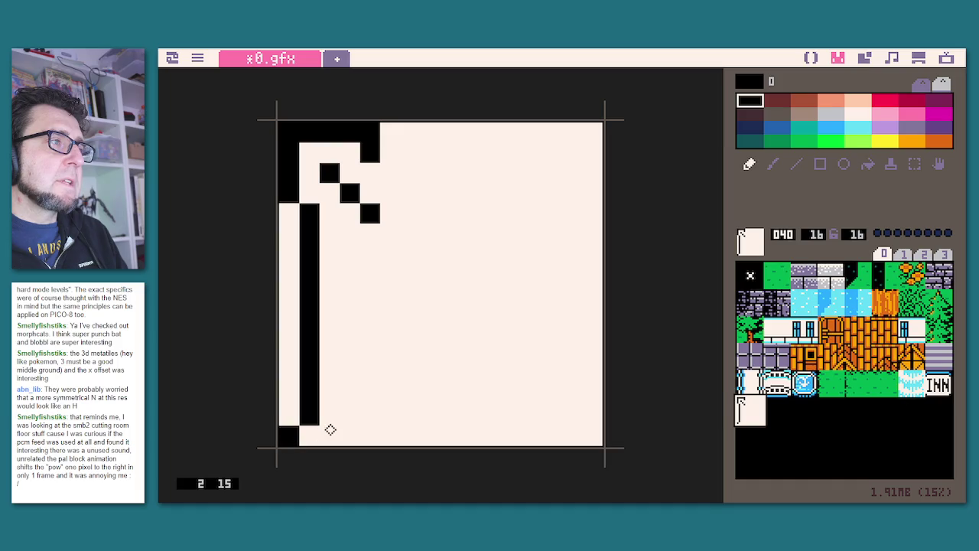
mouse_move(333, 411)
left_mouse_down()
mouse_move(578, 421)
mouse_move(592, 273)
mouse_move(585, 140)
mouse_move(572, 148)
left_mouse_up()
left_click_drag(387, 138, 570, 131)
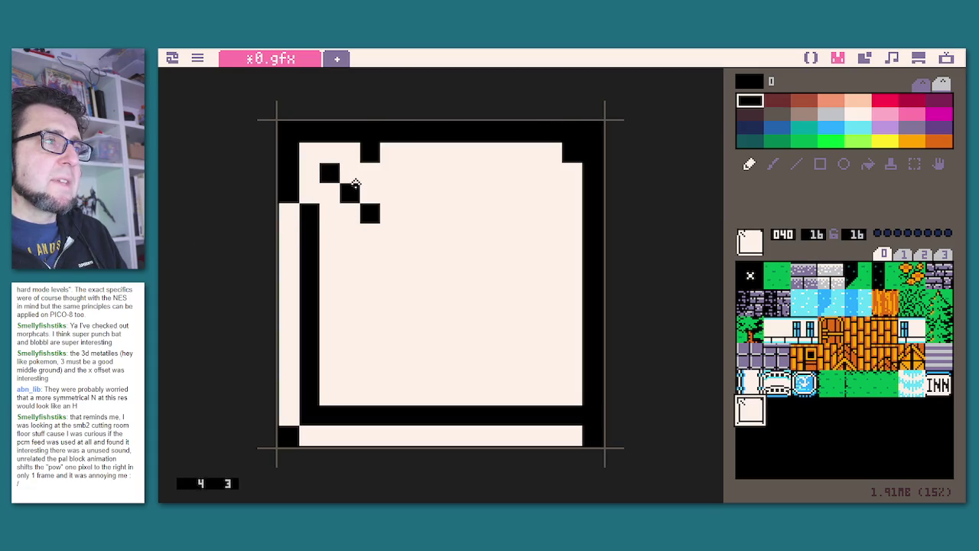
left_click(389, 171)
mouse_move(404, 174)
left_mouse_down()
mouse_move(549, 174)
mouse_move(549, 282)
left_mouse_up()
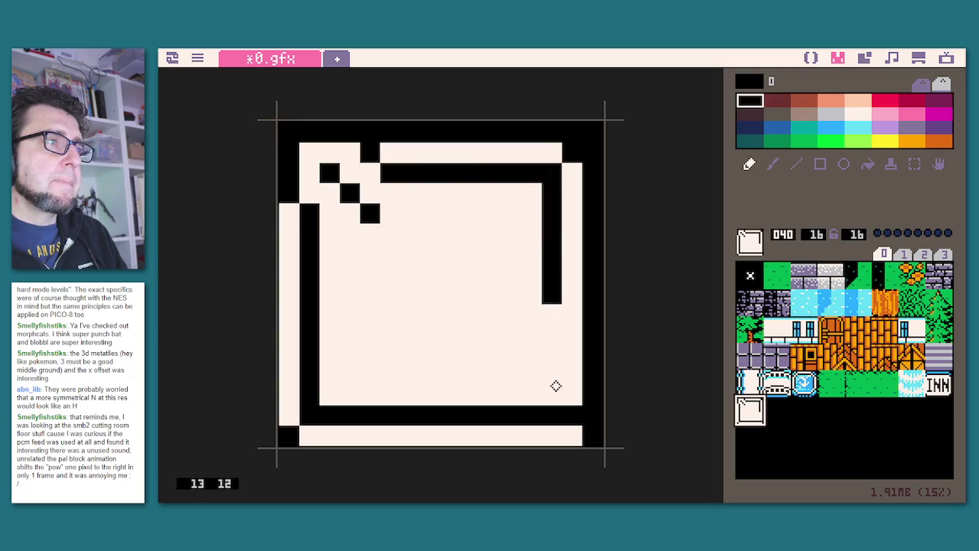
left_click_drag(566, 389, 553, 273)
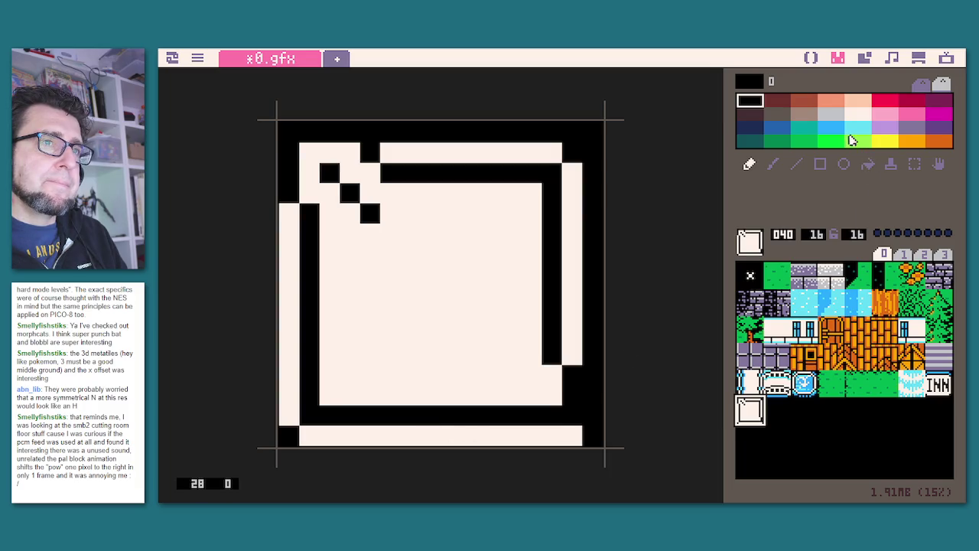
left_click(496, 393)
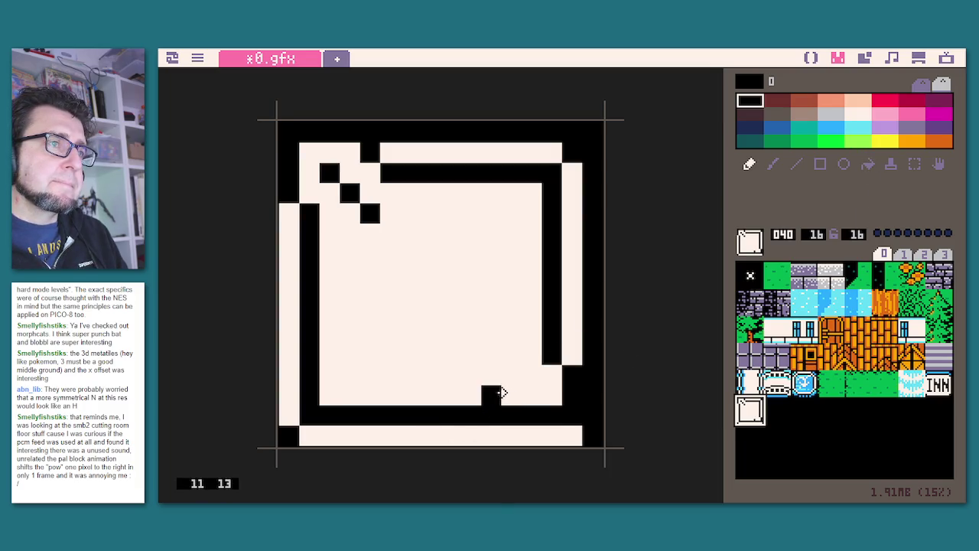
Remove a stray pixel and draw the black sword hilt and crossguard near the bottom.
right_click(502, 387)
left_click(491, 394)
right_click(554, 338)
left_click(507, 401)
left_click(490, 375)
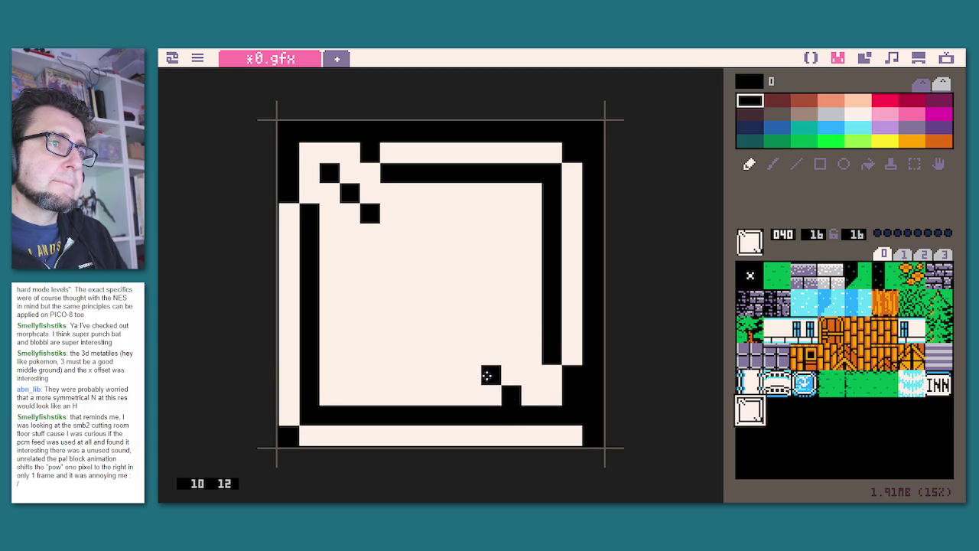
left_click_drag(491, 375, 471, 355)
mouse_move(440, 392)
left_mouse_down()
mouse_move(419, 395)
mouse_move(392, 357)
mouse_move(429, 352)
mouse_move(456, 339)
mouse_move(455, 329)
left_mouse_up()
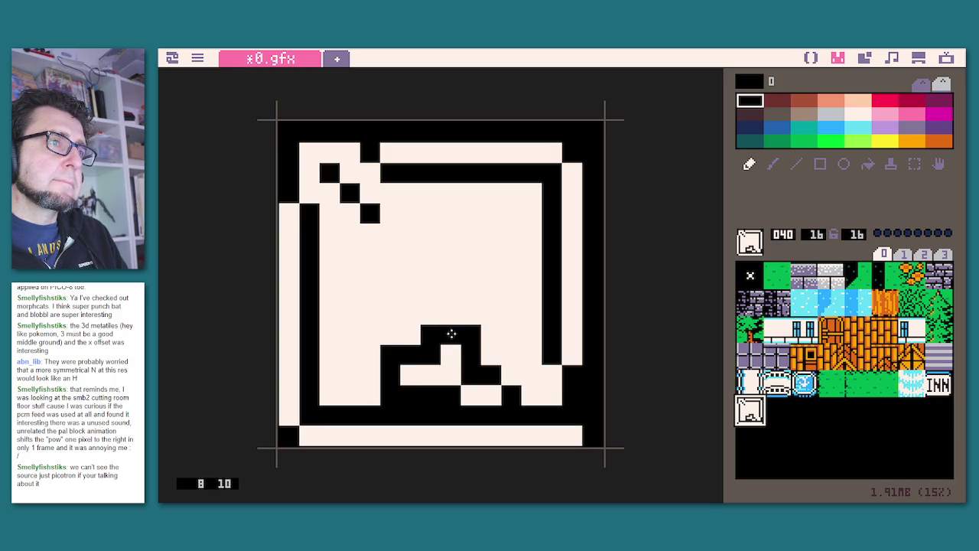
right_click(500, 312)
left_click(469, 329)
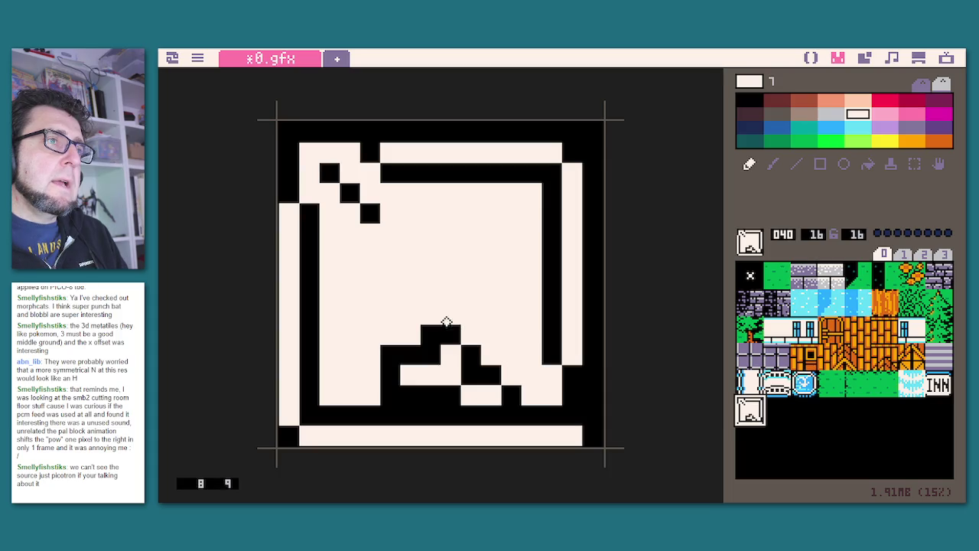
right_click(428, 331)
Extend the black blade outline diagonally up toward the top-left.
left_click_drag(414, 313, 394, 312)
left_click(385, 295)
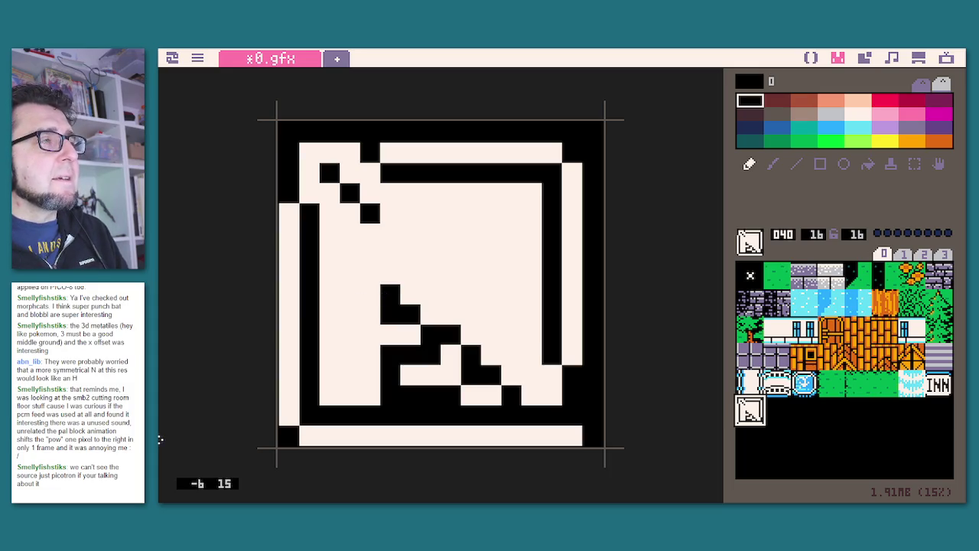
left_click_drag(389, 291, 348, 253)
left_click(328, 233)
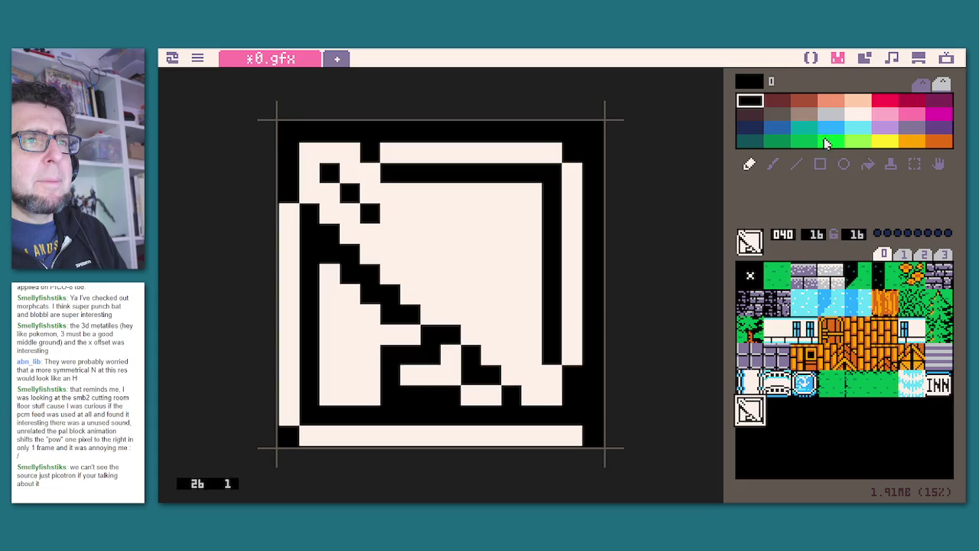
Edge the blade with four light blue (colour 12) pixels.
left_click(830, 127)
left_click(329, 273)
left_click(350, 294)
left_click(371, 313)
left_click(407, 337)
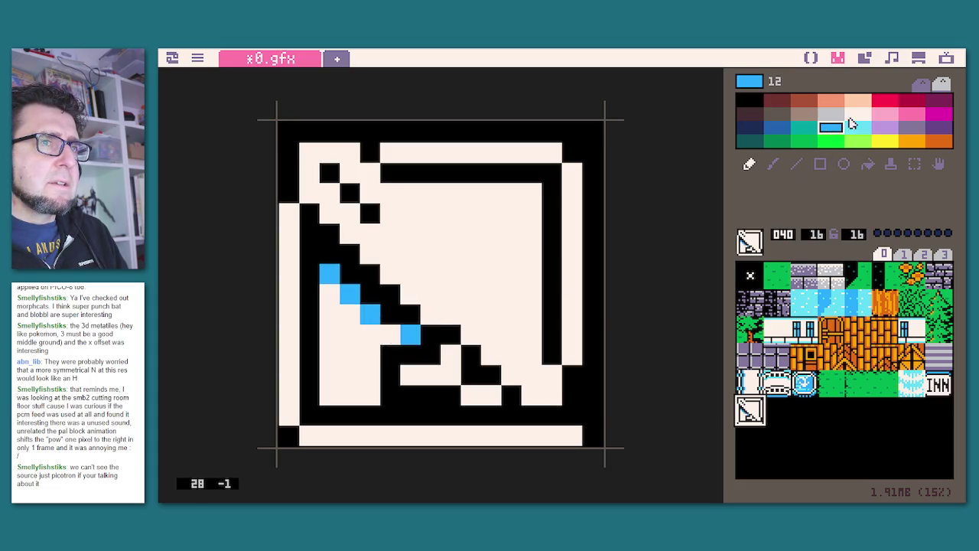
Add a light cyan pixel at the edge's end, a 2×2 blue crossguard gem, and black pixels above it.
left_click(858, 127)
left_click(386, 342)
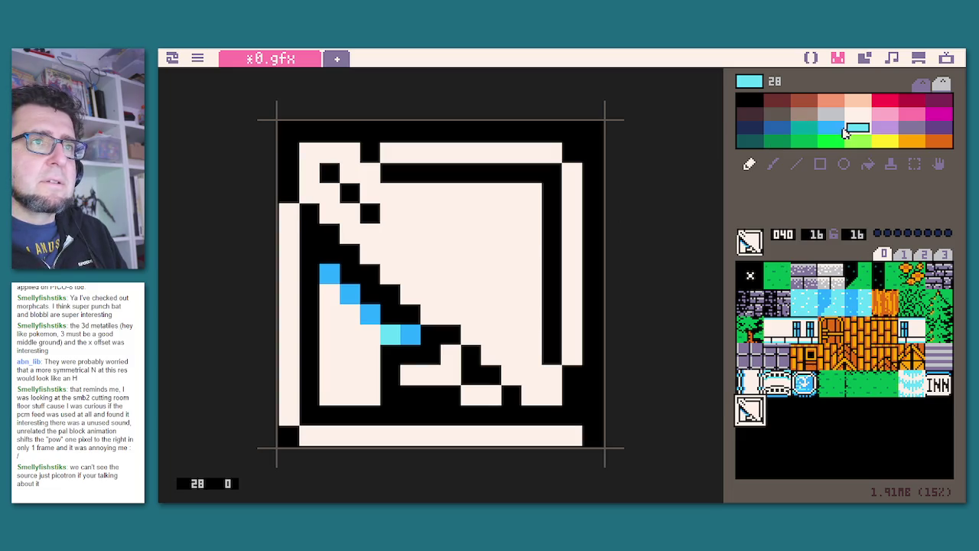
left_click(833, 127)
mouse_move(471, 333)
left_mouse_down()
mouse_move(485, 313)
mouse_move(486, 331)
left_mouse_up()
right_click(449, 339)
mouse_move(493, 295)
left_mouse_down()
mouse_move(493, 275)
mouse_move(512, 252)
left_mouse_up()
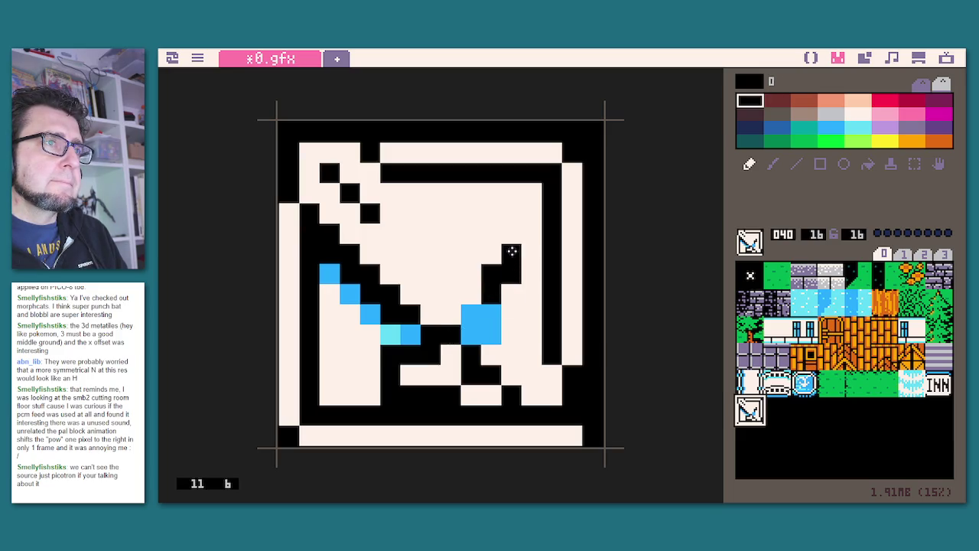
left_click(535, 234)
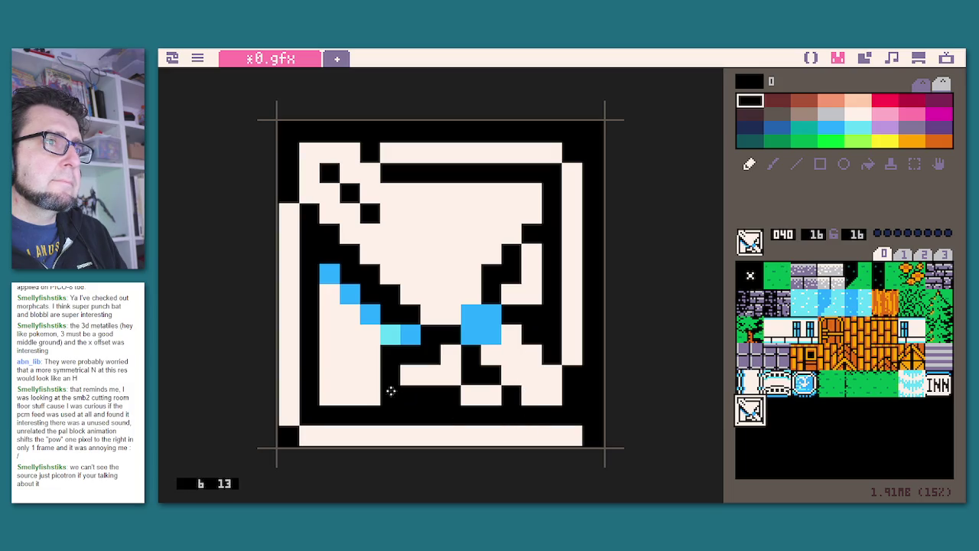
Draw the blade's second black diagonal edge on sprite 040.
left_click(804, 436)
left_click(857, 436)
left_click(772, 433)
left_click(750, 410)
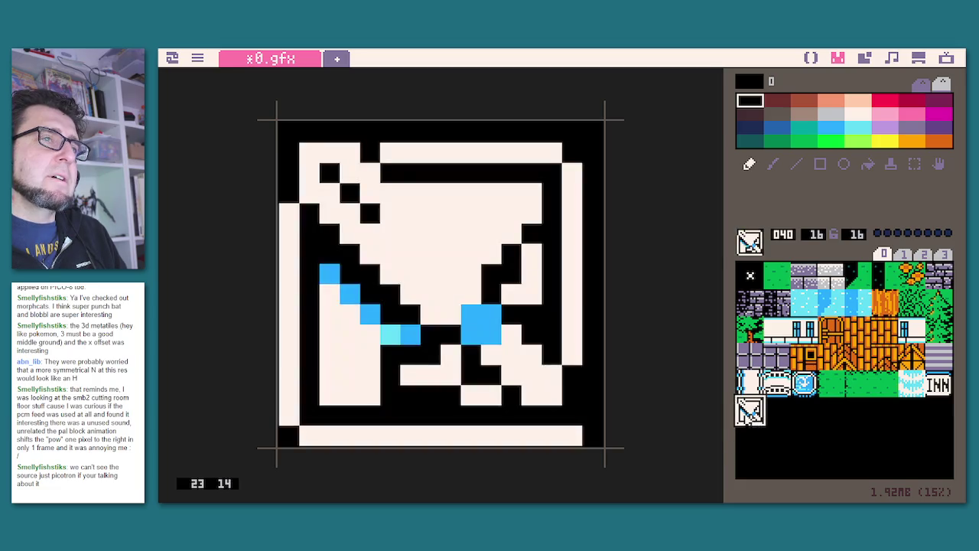
left_click_drag(405, 194, 457, 242)
left_click(468, 251)
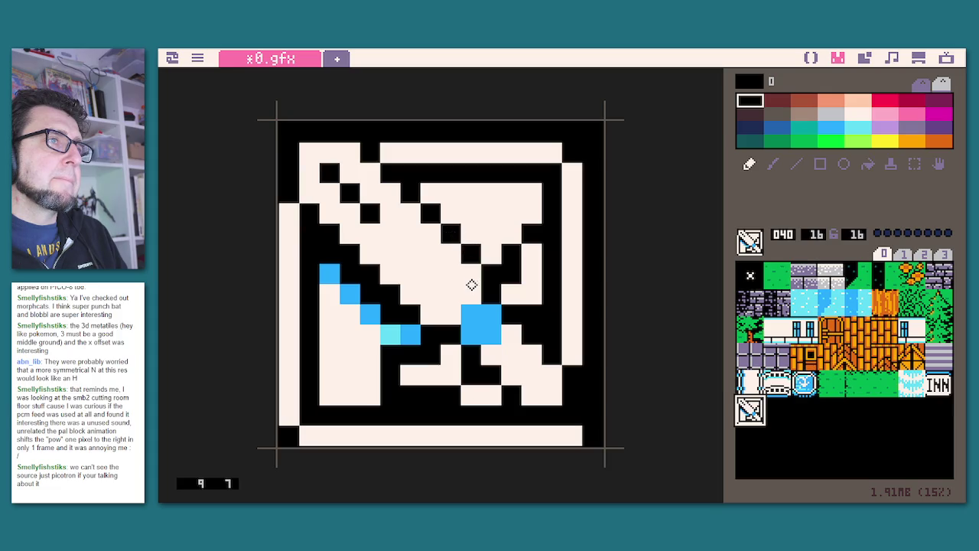
left_click(389, 232)
left_click(412, 255)
left_click(431, 274)
left_click(449, 293)
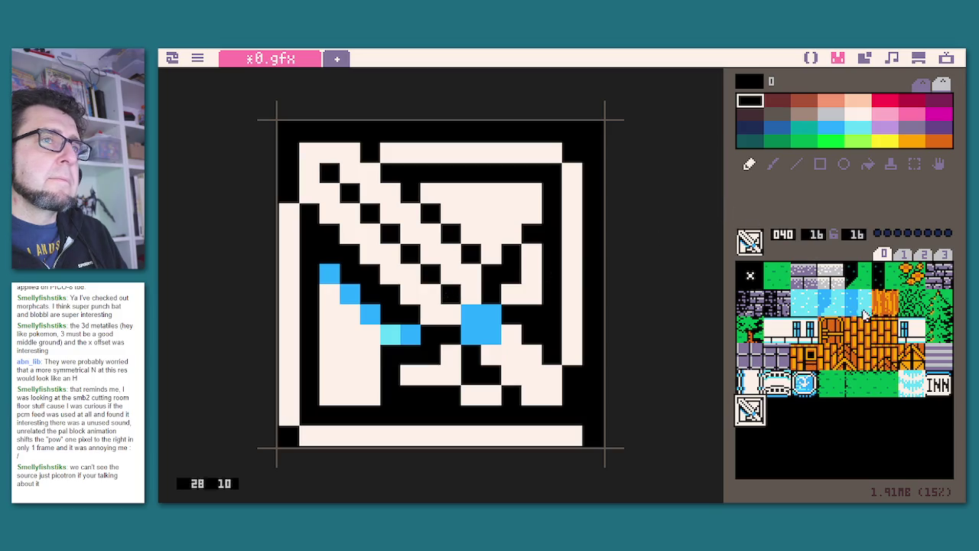
Dot a light-blue (28) highlight down the blade and add light-blue and blue pommel pixels.
left_click(858, 130)
left_click(328, 217)
left_click(348, 236)
left_click(369, 257)
left_click(389, 276)
left_click(409, 292)
left_click(428, 313)
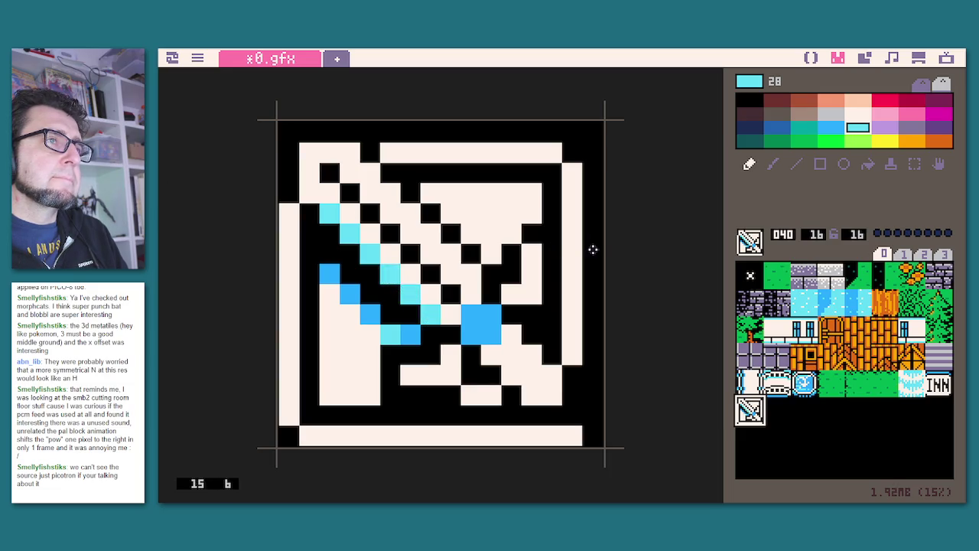
left_click(492, 394)
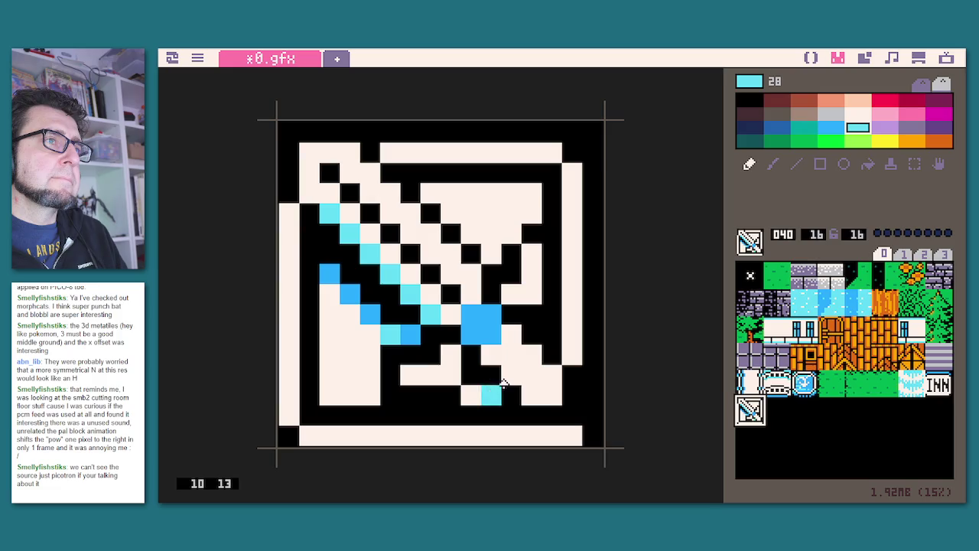
left_click(831, 127)
left_click(471, 394)
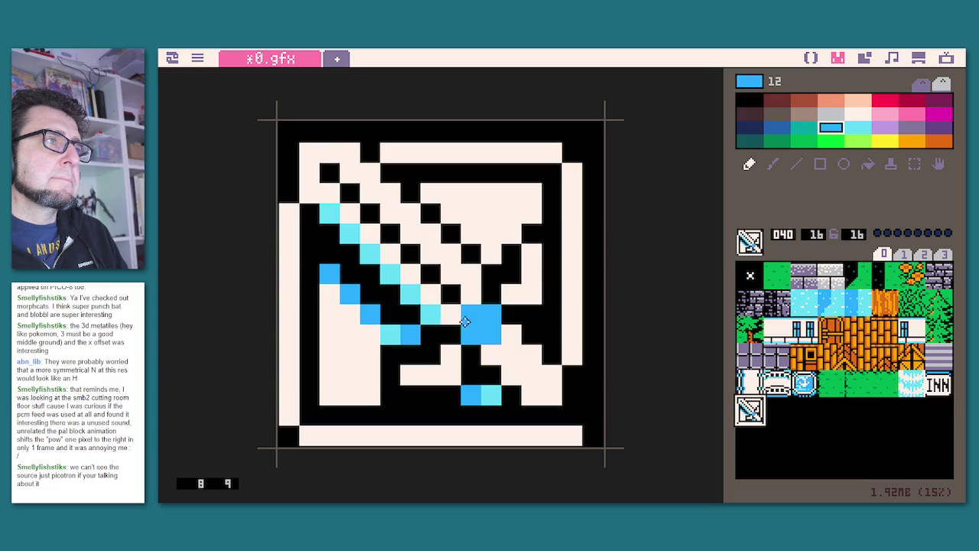
Flood-fill the upper-right triangle light cyan and the top, right, bottom and left bars blue.
left_click(858, 127)
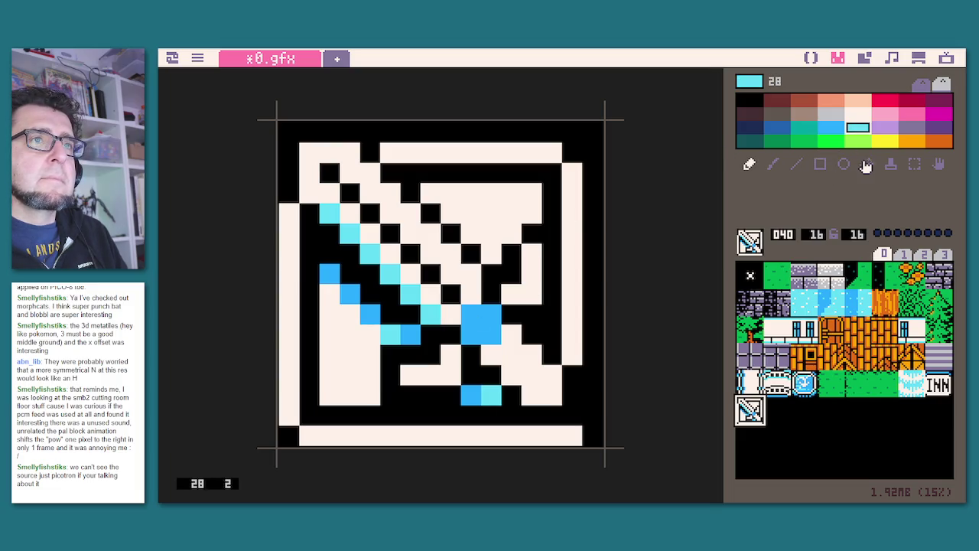
left_click(869, 165)
left_click(463, 191)
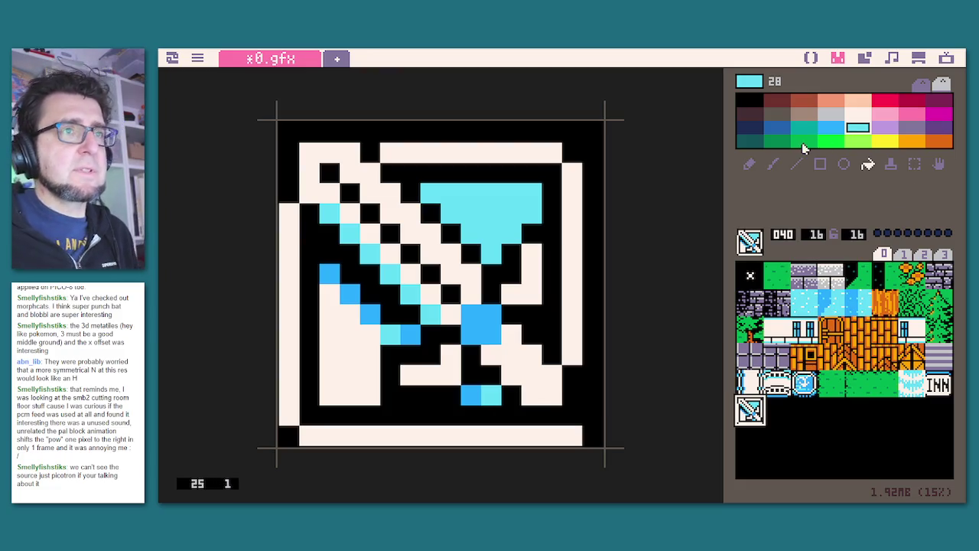
left_click(829, 128)
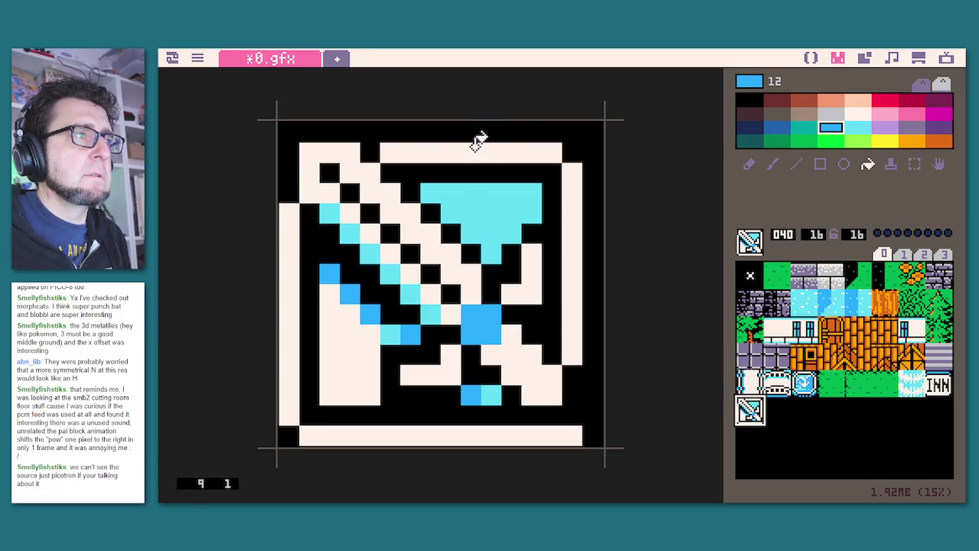
left_click(480, 150)
left_click(572, 228)
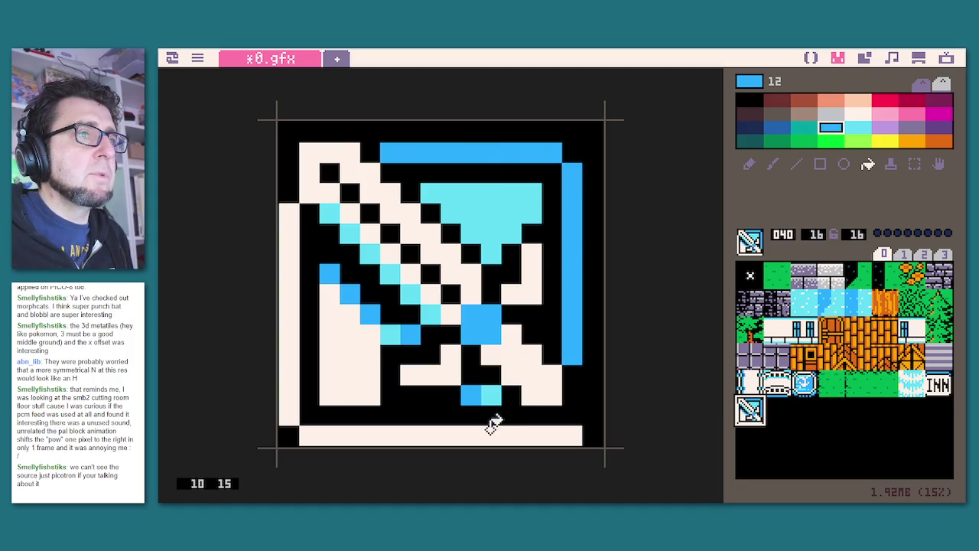
left_click(489, 436)
left_click(285, 269)
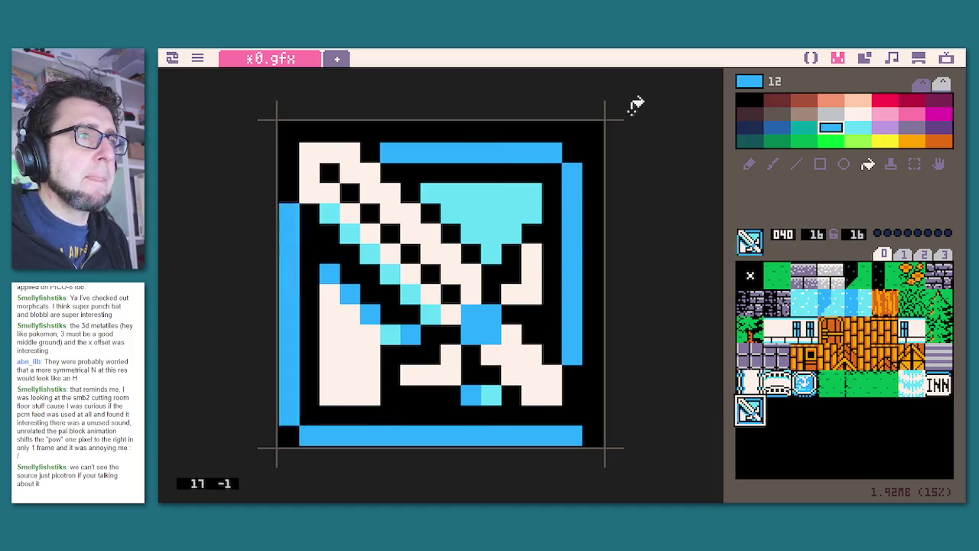
Turn the bottom bar's corner pixel black with the pencil.
left_click(749, 101)
left_click(749, 164)
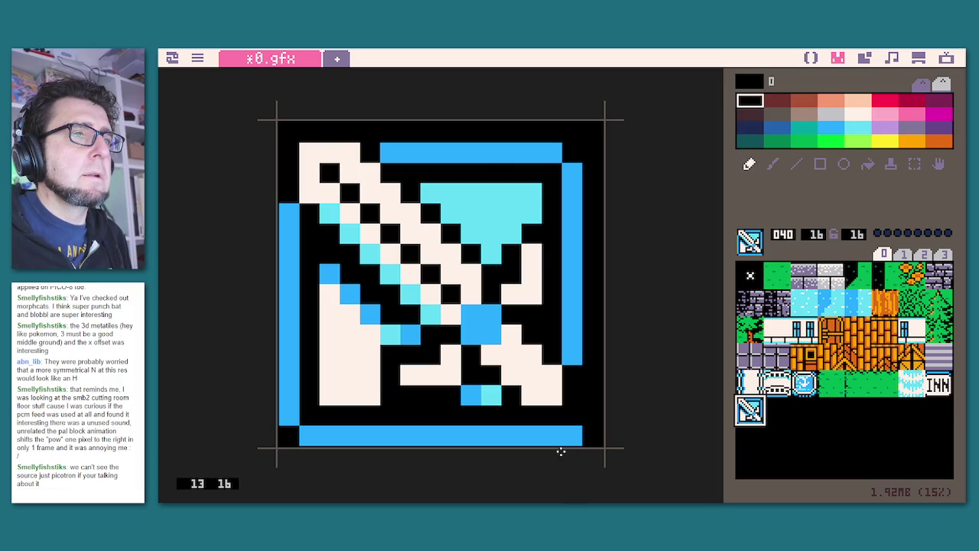
left_click(566, 432)
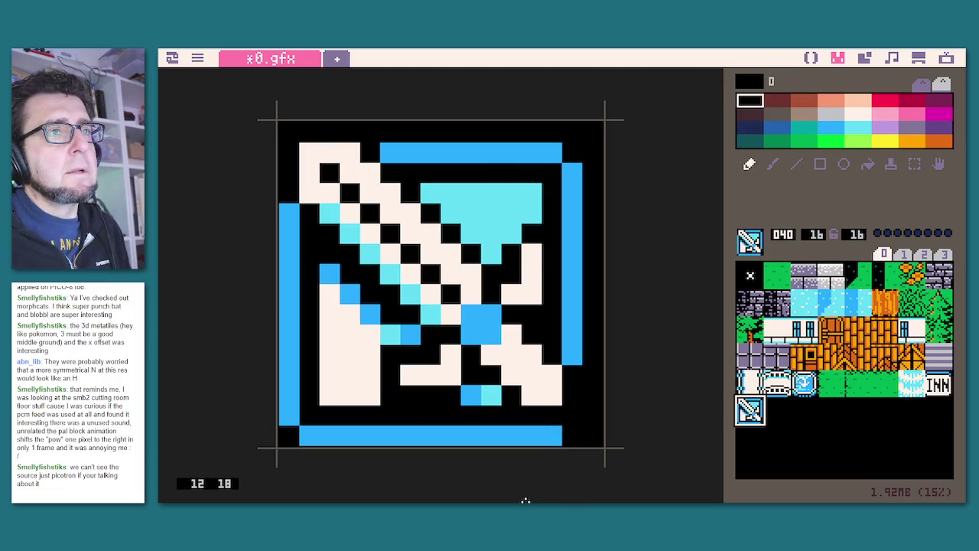
left_click(839, 414)
left_click(764, 409)
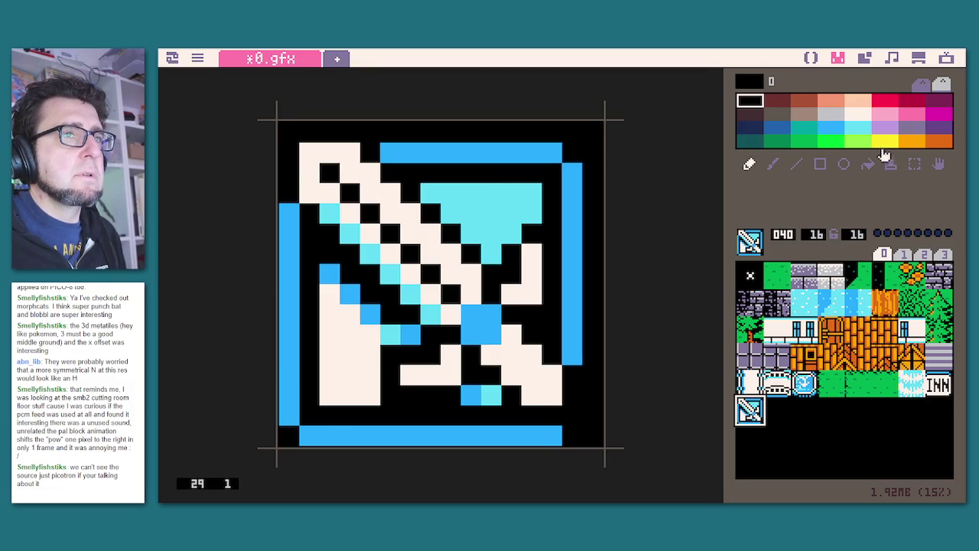
Flood-fill the sword's cyan triangle with white.
left_click(858, 127)
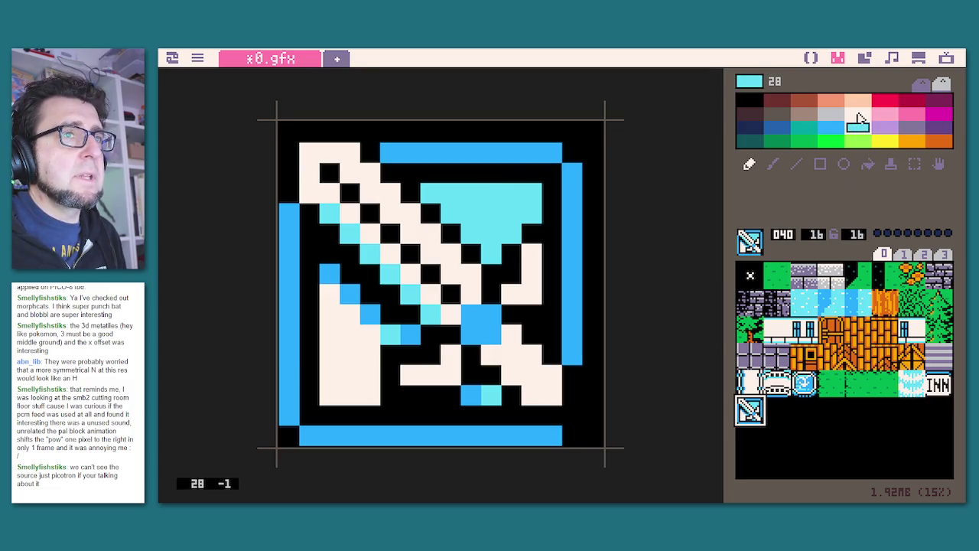
left_click(858, 114)
left_click(867, 164)
left_click(487, 200)
left_click(869, 432)
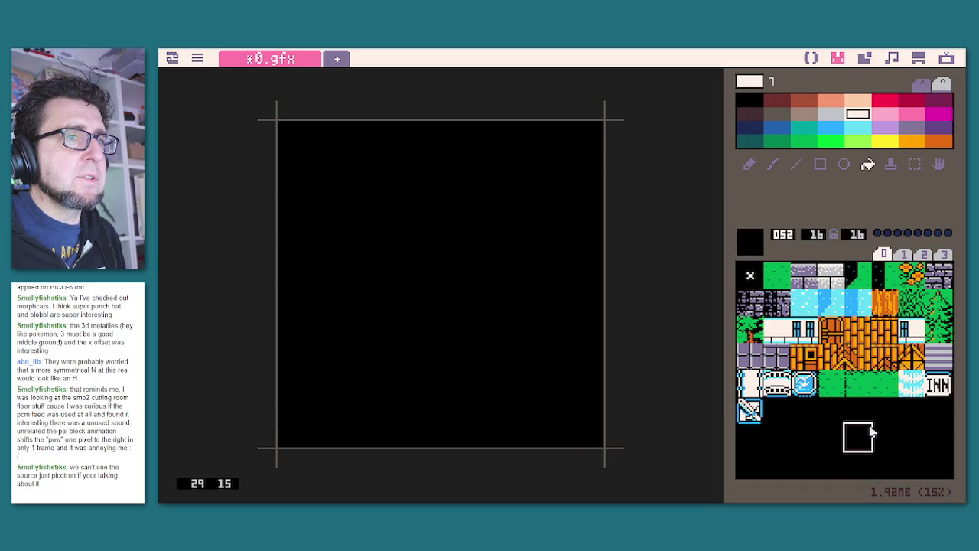
Refill the sword's white triangle with cyan and flood-fill its lower-left area.
left_click(759, 414)
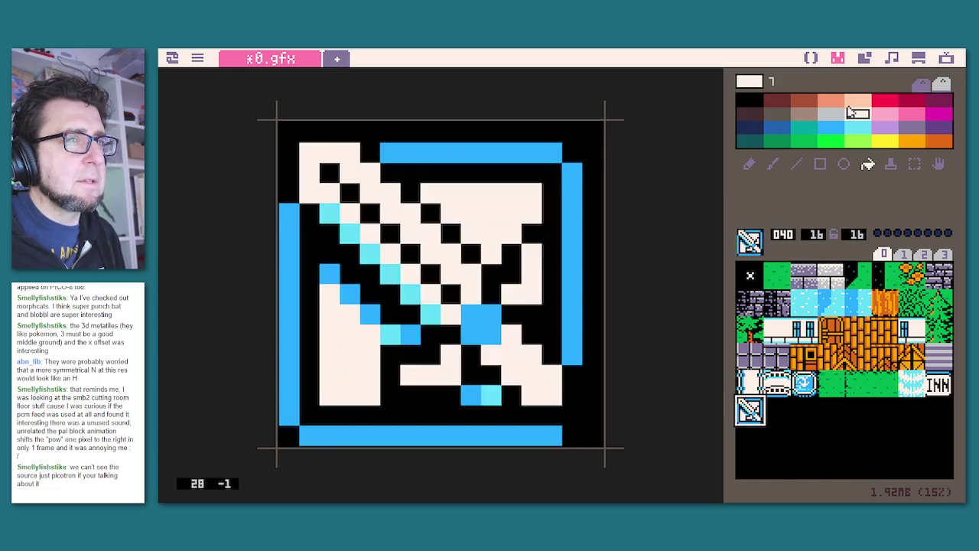
left_click(855, 129)
left_click(514, 200)
left_click(801, 442)
left_click(764, 421)
left_click(757, 417)
left_click(356, 347)
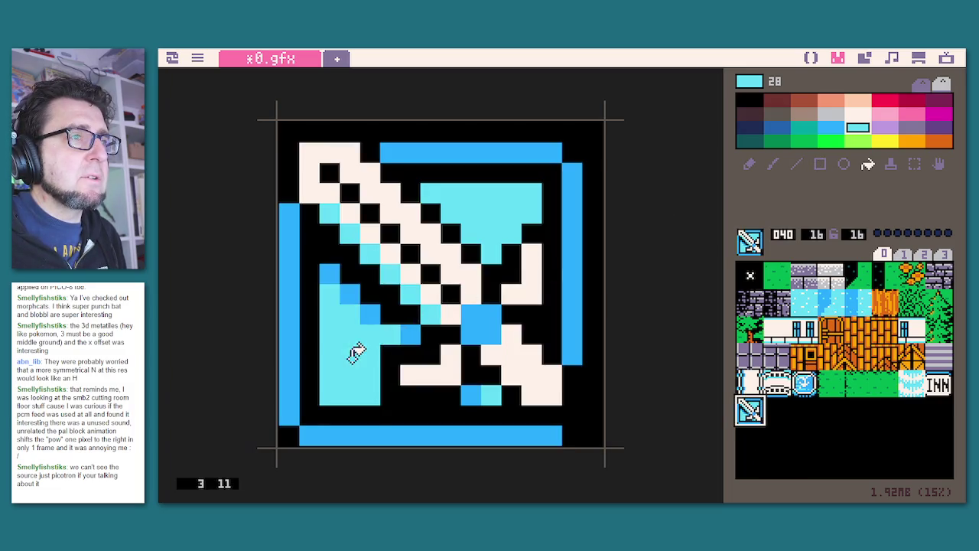
Check empty slots 060 and 054, then open empty sprite 041 for the next sign.
left_click(861, 455)
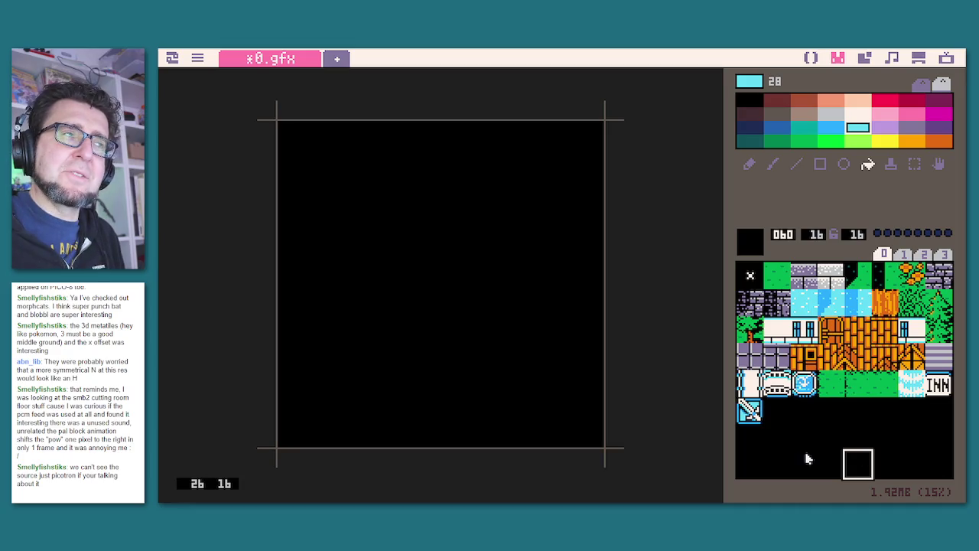
left_click(758, 411)
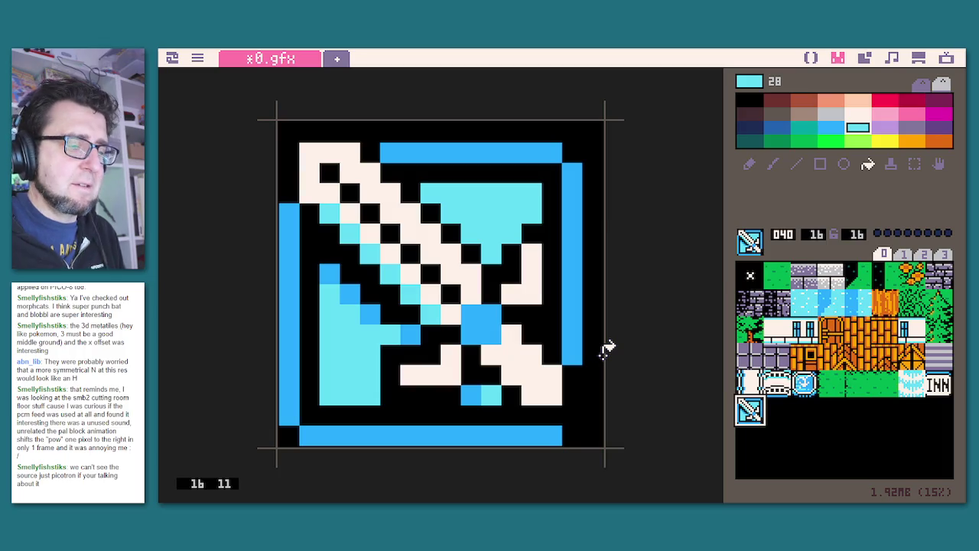
left_click(910, 426)
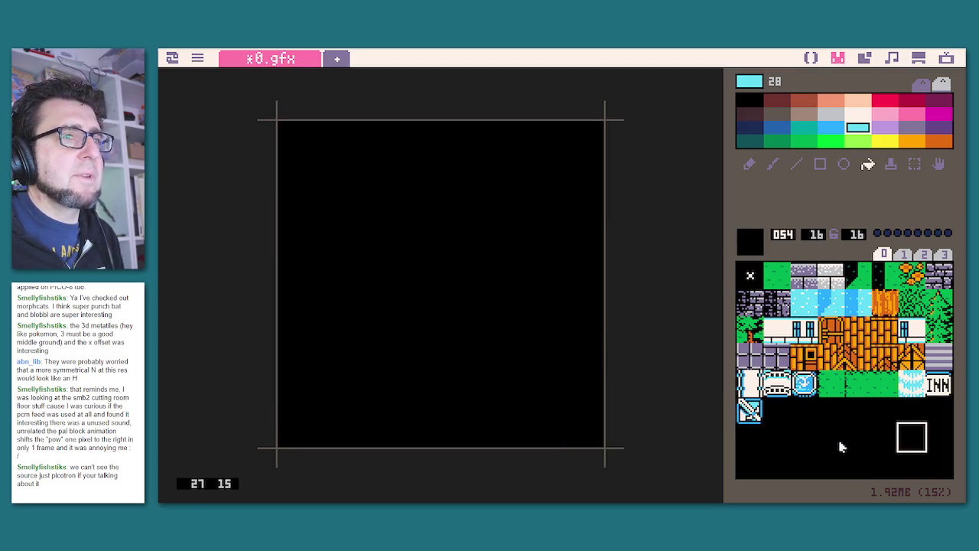
left_click(746, 417)
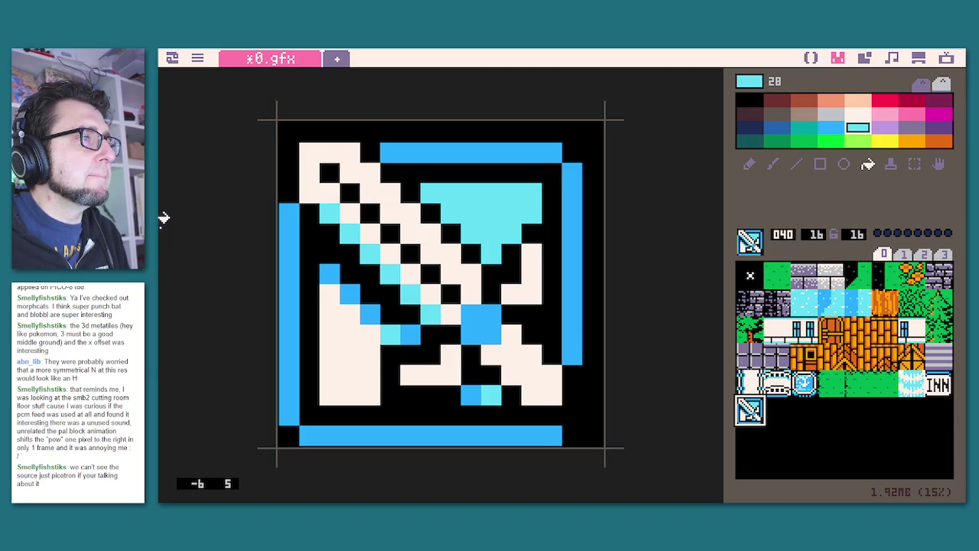
left_click(780, 414)
left_click(755, 416)
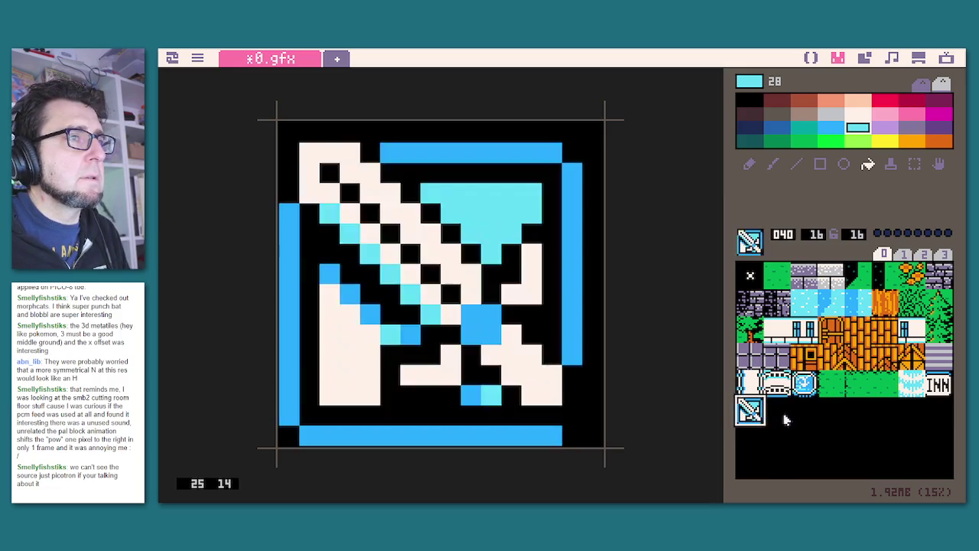
left_click(784, 416)
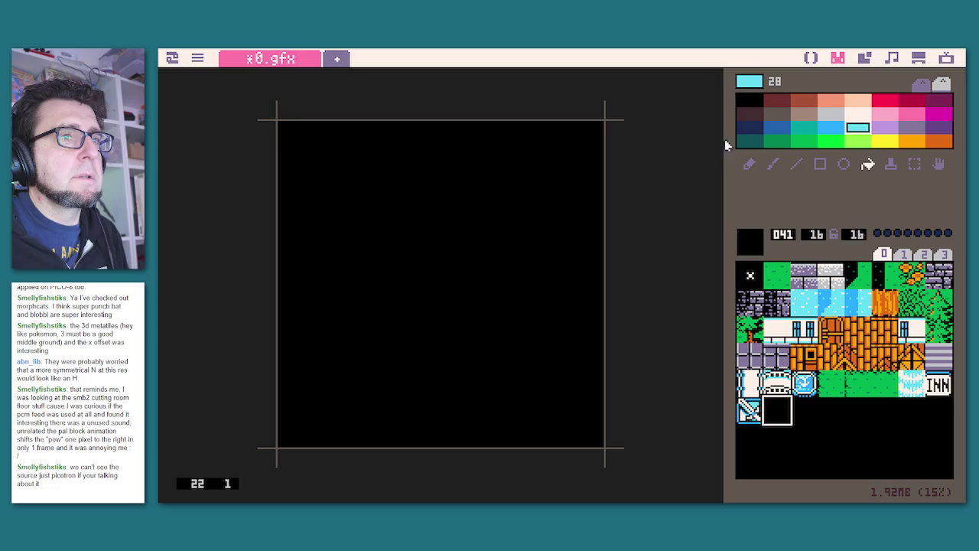
Fill sprite 041 solid blue and pencil a black line across its top row.
left_click(832, 128)
left_click(514, 258)
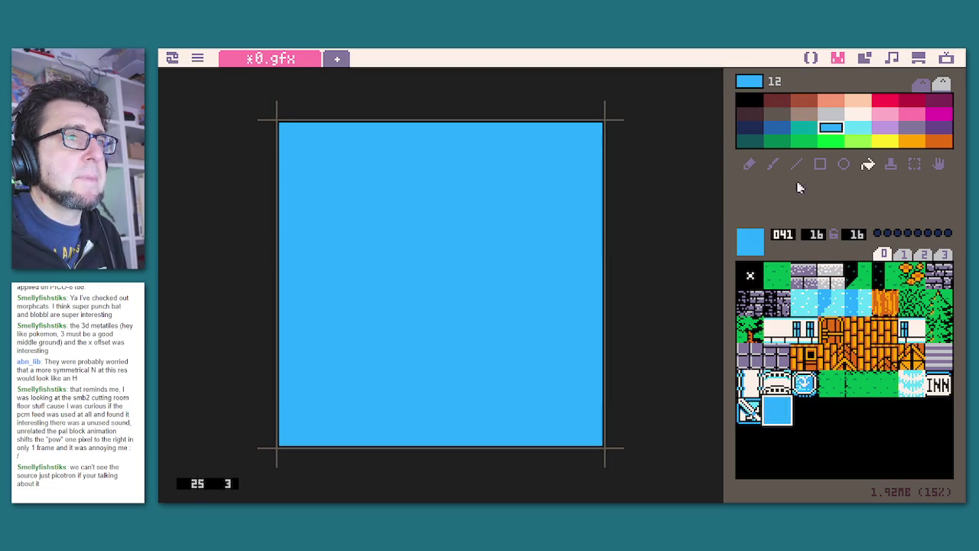
left_click(753, 101)
left_click(750, 164)
mouse_move(291, 132)
left_mouse_down()
mouse_move(628, 133)
mouse_move(601, 229)
mouse_move(614, 413)
mouse_move(594, 230)
mouse_move(598, 413)
mouse_move(570, 433)
left_mouse_up()
Draw a black stepped border along the bottom and up the right side.
left_click(288, 437)
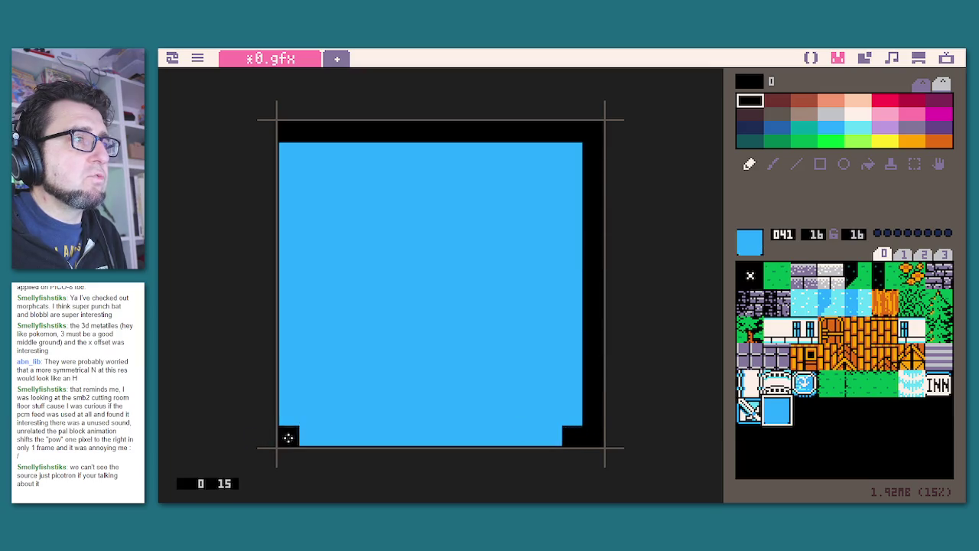
mouse_move(305, 411)
left_mouse_down()
mouse_move(438, 436)
mouse_move(557, 413)
left_mouse_up()
mouse_move(504, 395)
left_mouse_down()
mouse_move(550, 396)
mouse_move(537, 354)
mouse_move(551, 375)
left_mouse_up()
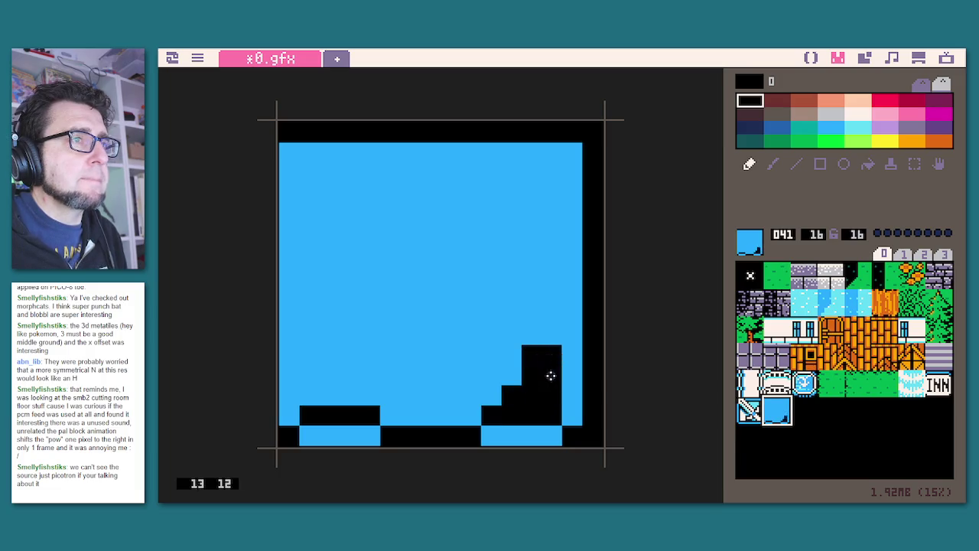
mouse_move(555, 331)
left_mouse_down()
mouse_move(549, 301)
mouse_move(574, 267)
mouse_move(573, 212)
left_mouse_up()
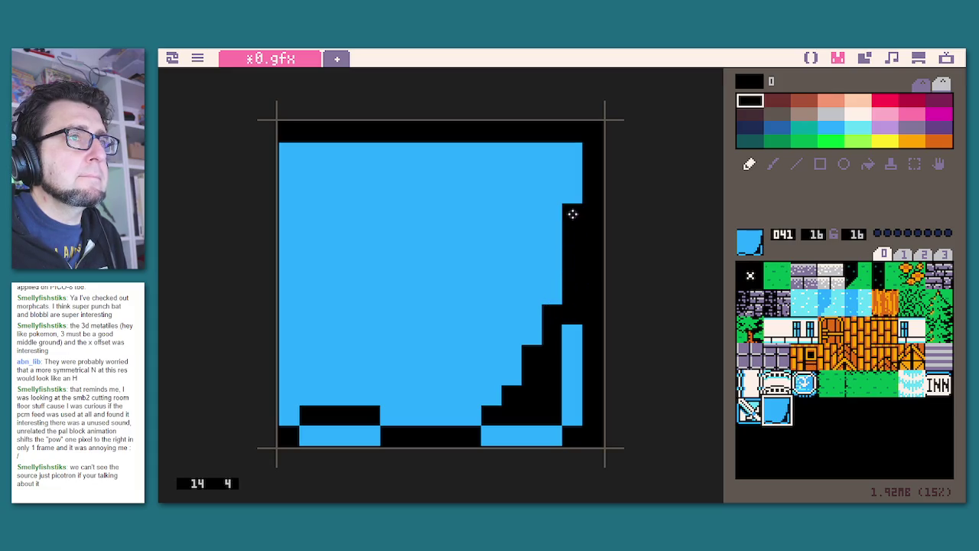
left_click(532, 152)
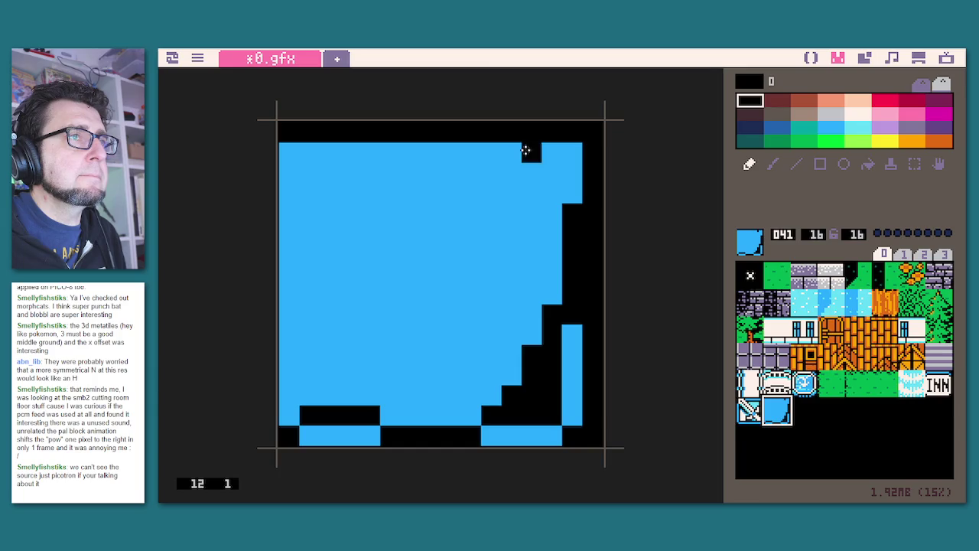
right_click(562, 157)
Paint the shield's notched black top-right corner and extend the notch along row 3.
left_click(530, 152)
right_click(524, 129)
left_click(511, 152)
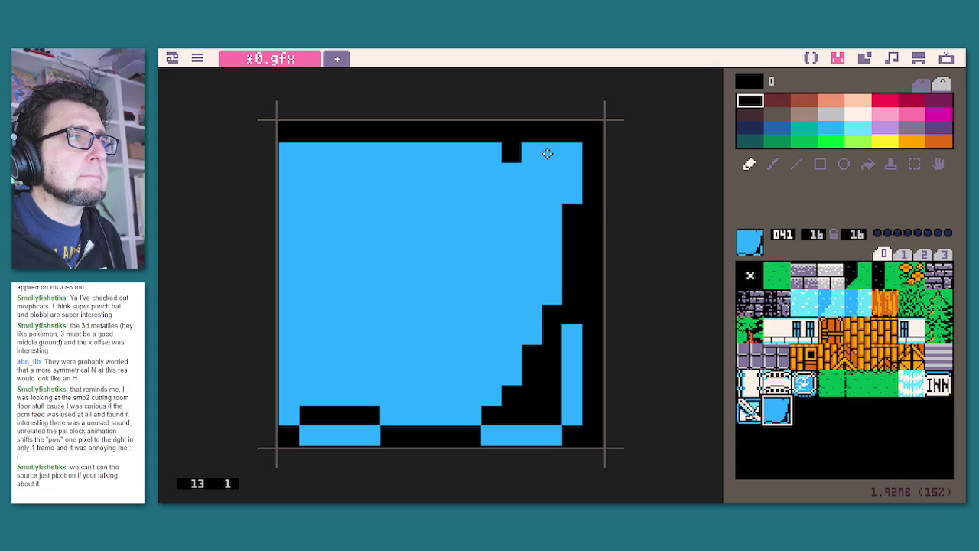
left_click_drag(519, 168, 544, 172)
left_click(552, 190)
mouse_move(533, 217)
left_mouse_down()
mouse_move(494, 197)
mouse_move(405, 192)
left_mouse_up()
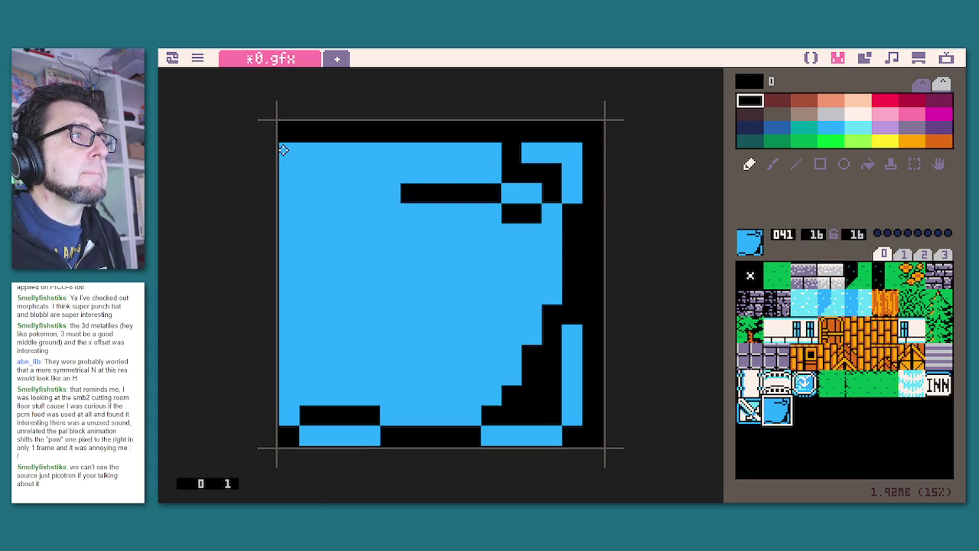
Paint the matching notched black top-left corner, correcting a stray pixel.
left_click_drag(329, 151, 306, 150)
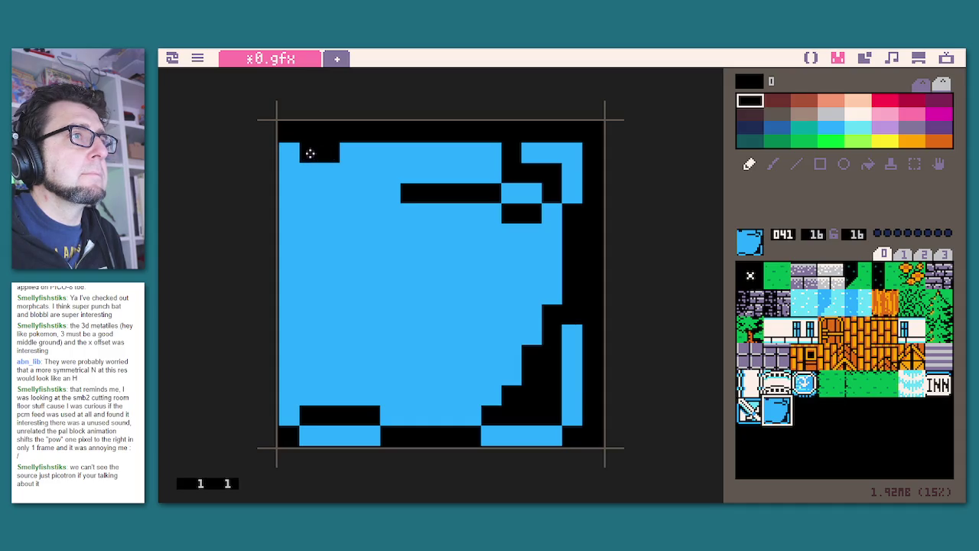
right_click(347, 156)
right_click(323, 153)
right_click(356, 153)
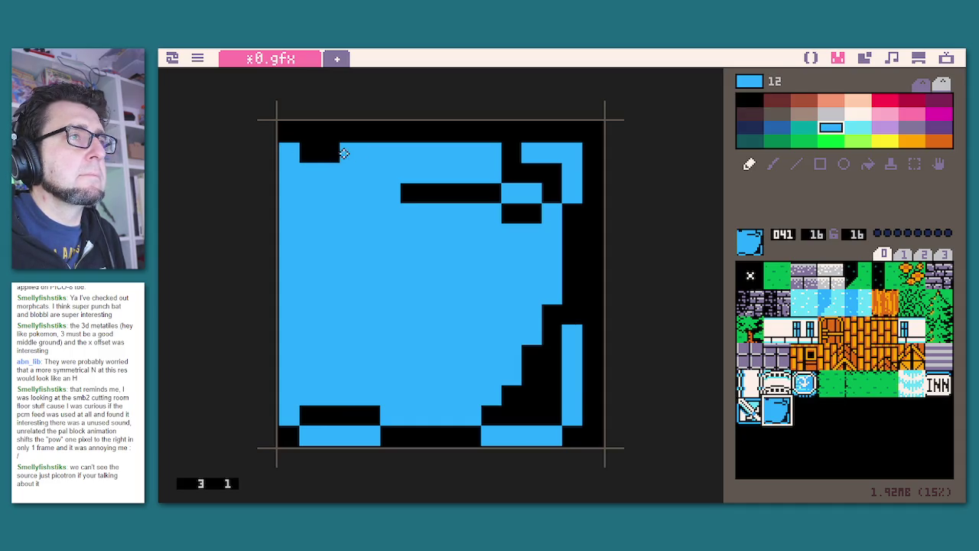
left_click(329, 151)
right_click(318, 151)
left_click(348, 156)
left_click(346, 164)
left_click(328, 169)
left_click(308, 174)
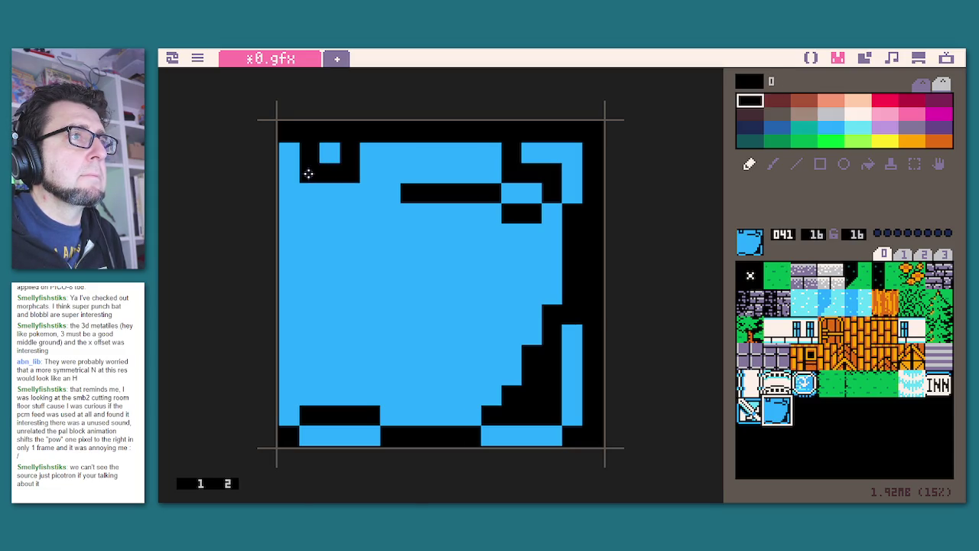
Draw the black outline down the left side and blacken the blue strip across row 1.
mouse_move(305, 188)
left_mouse_down()
mouse_move(286, 197)
mouse_move(292, 278)
left_mouse_up()
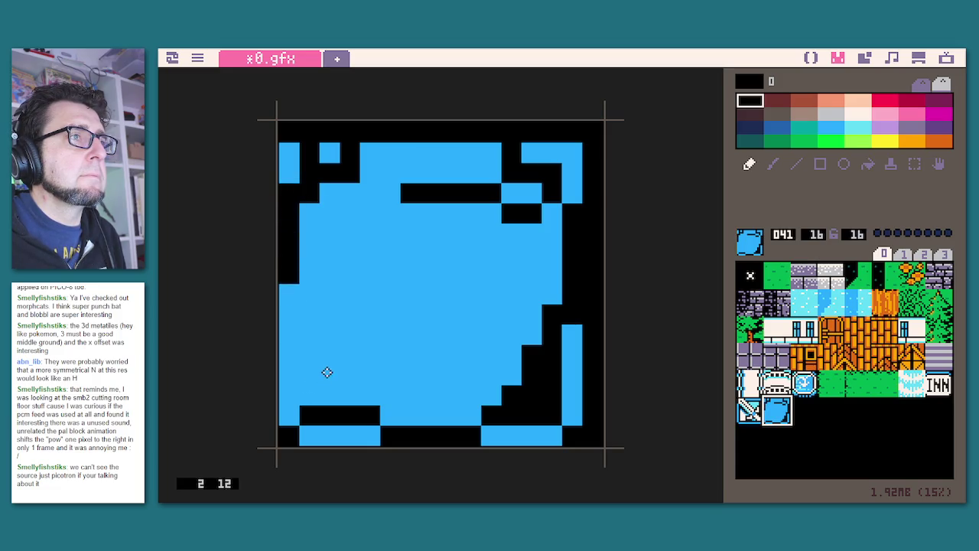
mouse_move(306, 403)
left_mouse_down()
mouse_move(343, 398)
mouse_move(321, 376)
mouse_move(309, 321)
mouse_move(294, 315)
mouse_move(295, 292)
mouse_move(327, 272)
mouse_move(329, 221)
left_mouse_up()
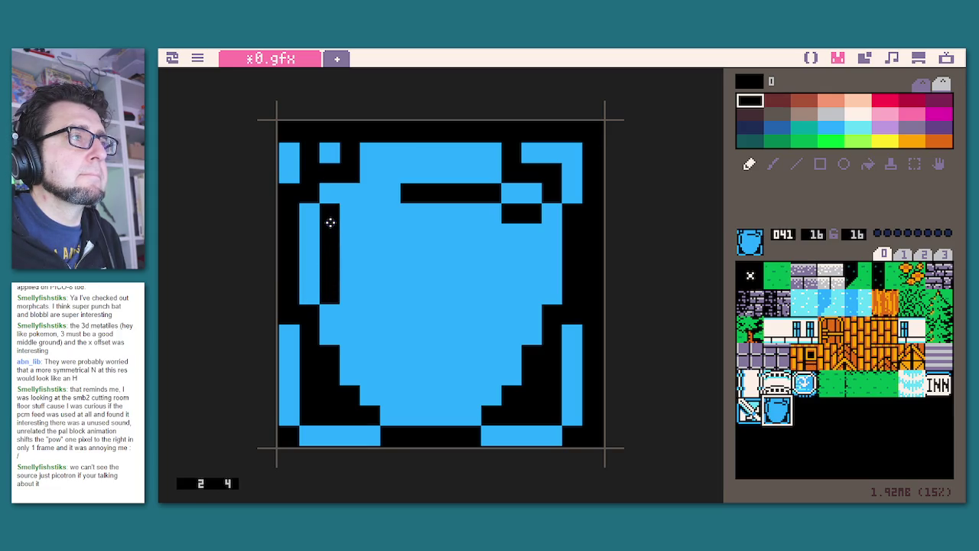
left_click(355, 213)
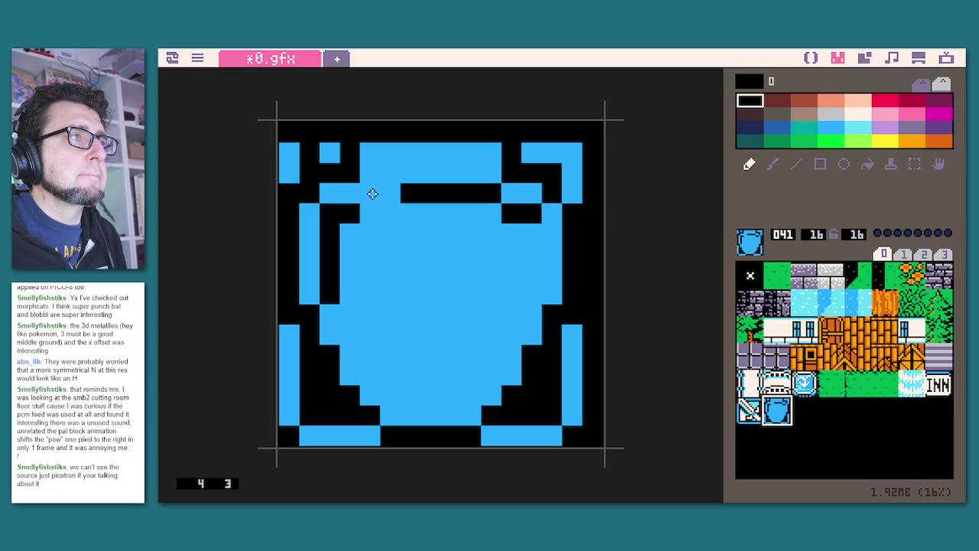
left_click_drag(387, 192, 375, 192)
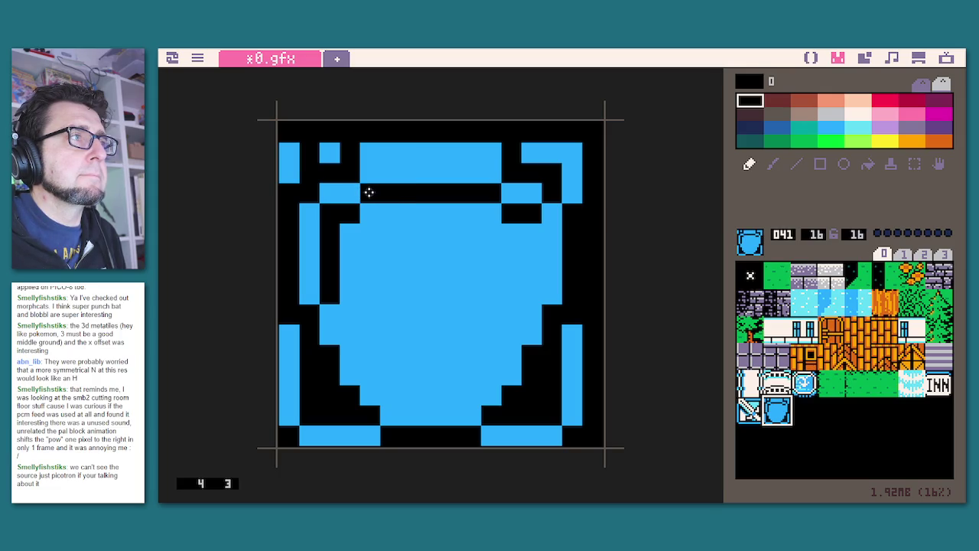
left_click_drag(372, 155, 500, 159)
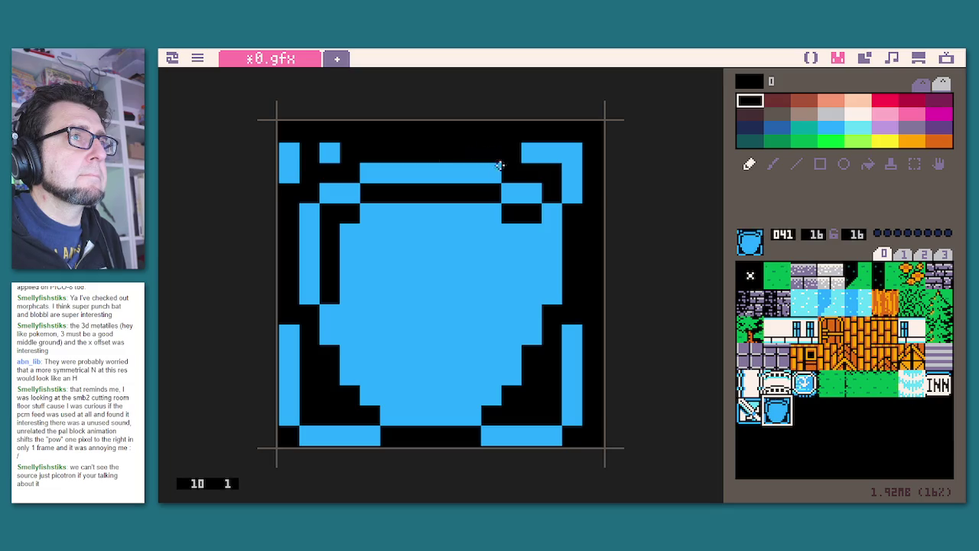
Pencil black inner edges, a vertical line and carved crest details inside the shield, then select blue.
mouse_move(535, 235)
left_mouse_down()
mouse_move(533, 290)
mouse_move(489, 352)
mouse_move(482, 380)
mouse_move(459, 395)
mouse_move(397, 397)
left_mouse_up()
mouse_move(386, 364)
left_mouse_down()
mouse_move(372, 372)
mouse_move(350, 333)
mouse_move(350, 299)
mouse_move(380, 259)
left_mouse_up()
left_click(357, 258)
mouse_move(391, 265)
left_mouse_down()
mouse_move(390, 295)
mouse_move(416, 316)
mouse_move(420, 386)
left_mouse_up()
mouse_move(433, 342)
left_mouse_down()
mouse_move(430, 332)
mouse_move(444, 335)
mouse_move(448, 372)
mouse_move(454, 313)
mouse_move(476, 295)
mouse_move(477, 251)
mouse_move(517, 251)
left_mouse_up()
left_click_drag(490, 293, 517, 294)
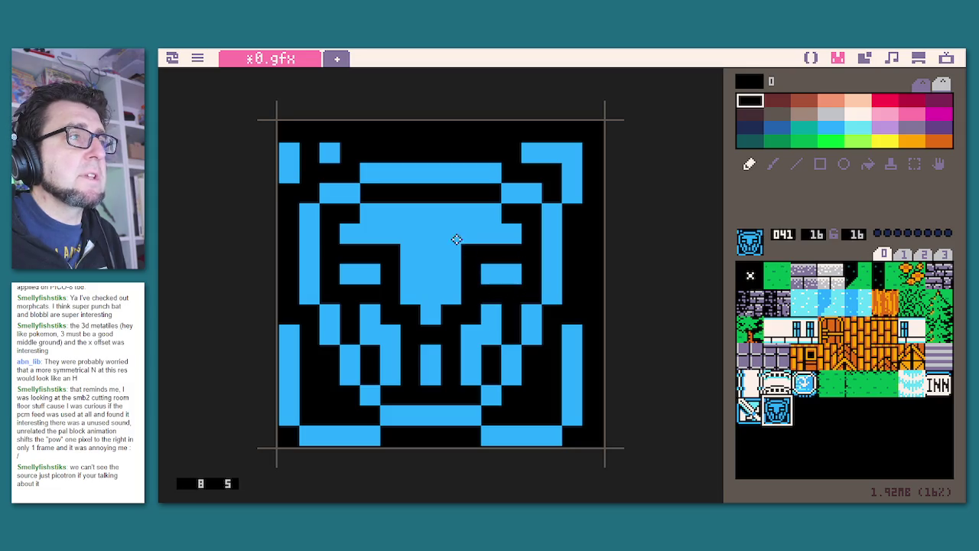
mouse_move(417, 214)
left_mouse_down()
mouse_move(409, 221)
mouse_move(454, 234)
mouse_move(434, 242)
left_mouse_up()
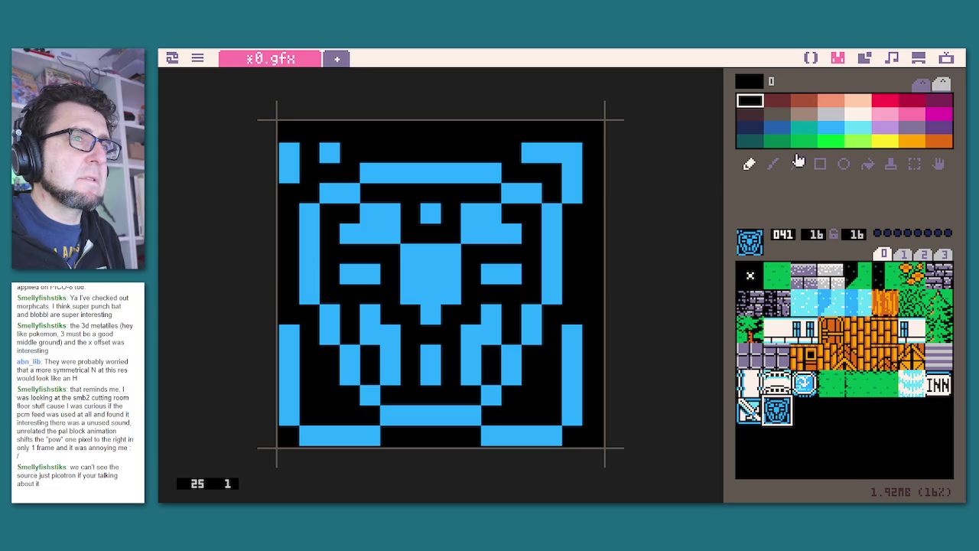
left_click(832, 129)
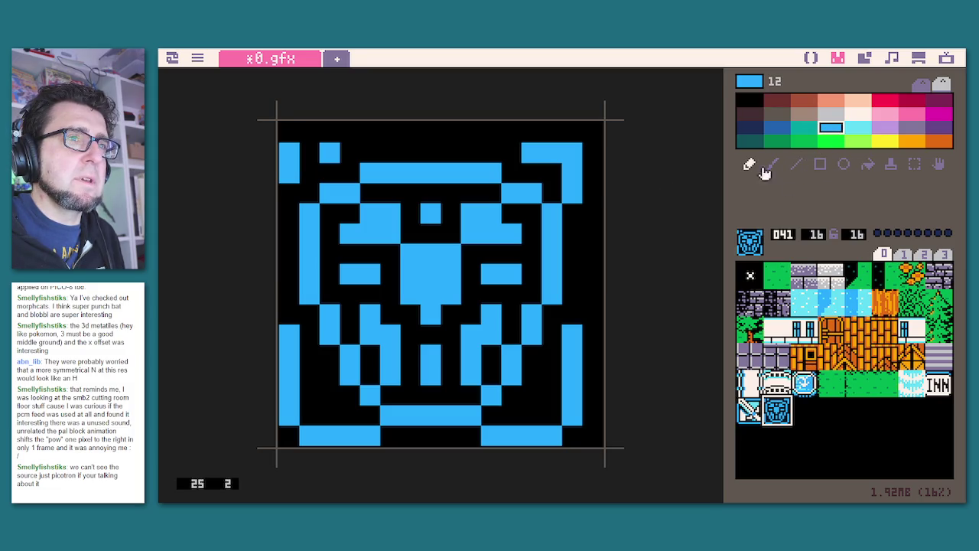
Fix a stray top-right pixel, then fill the top bar and left outline pieces light cream.
left_click(591, 152)
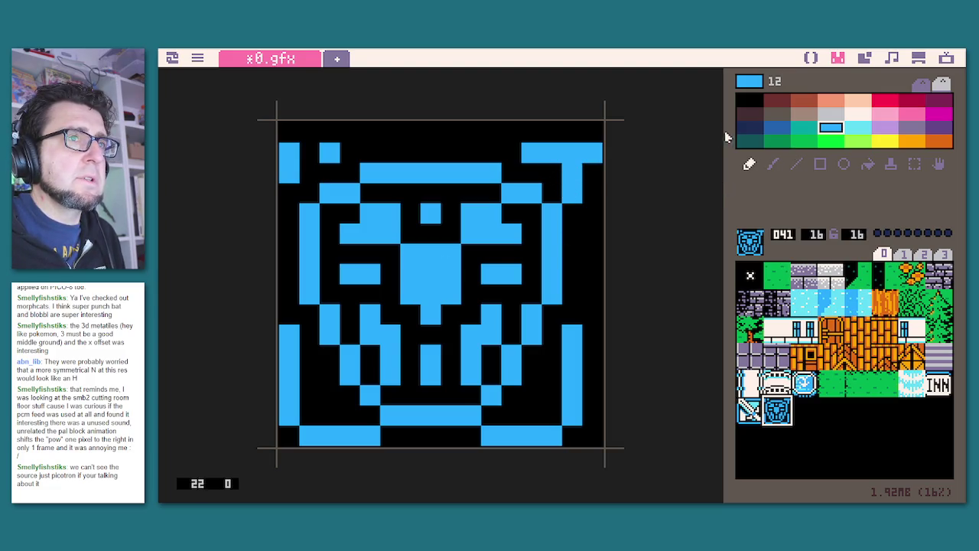
left_click(755, 106)
left_click(597, 158)
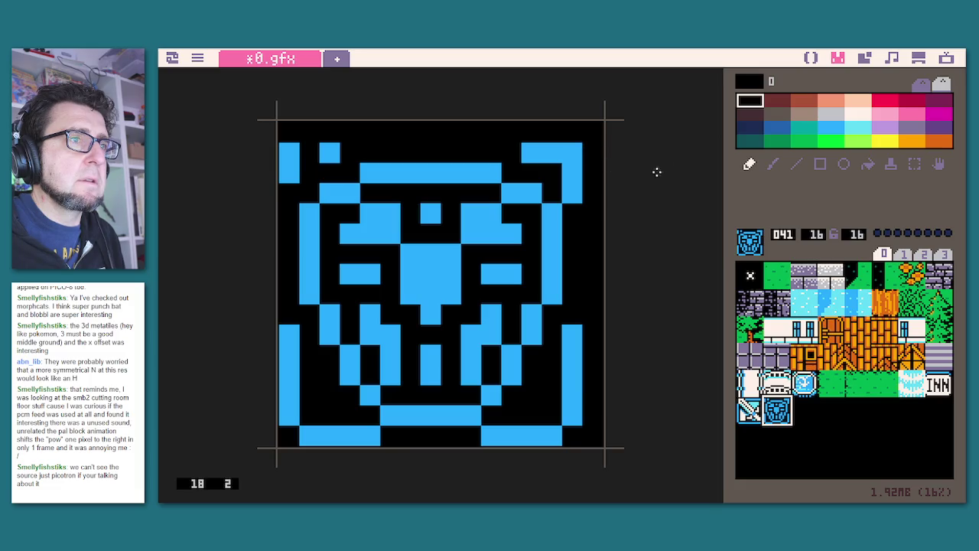
left_click(862, 117)
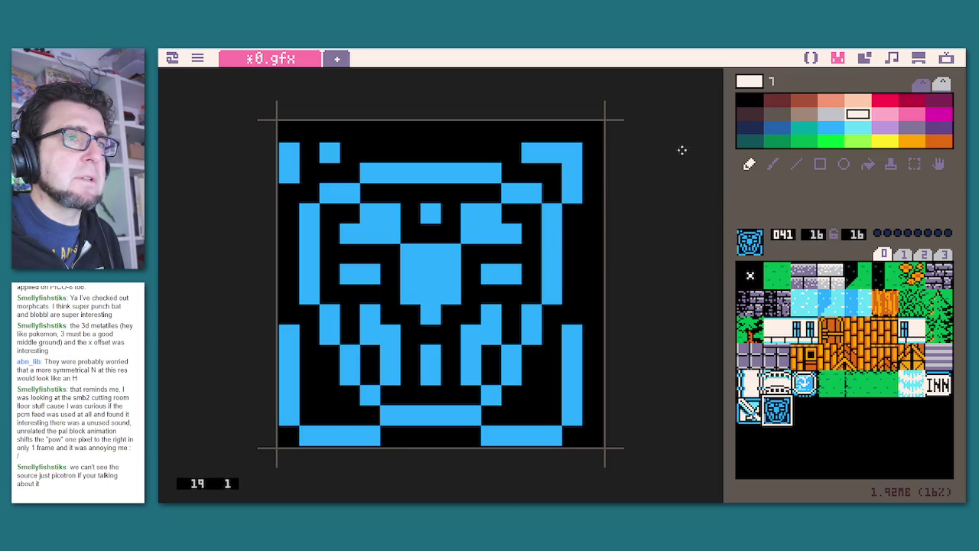
left_click(867, 164)
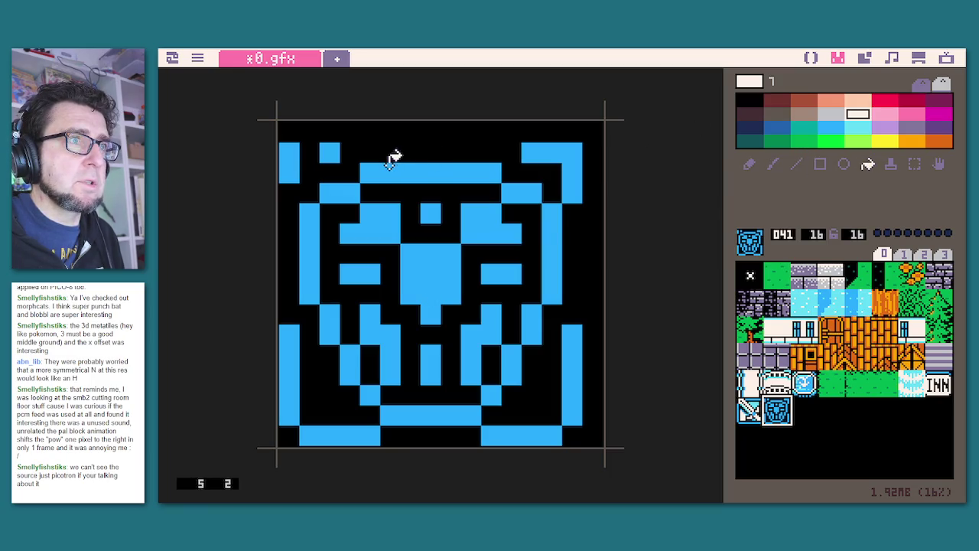
left_click(431, 168)
left_click(342, 191)
left_click(310, 237)
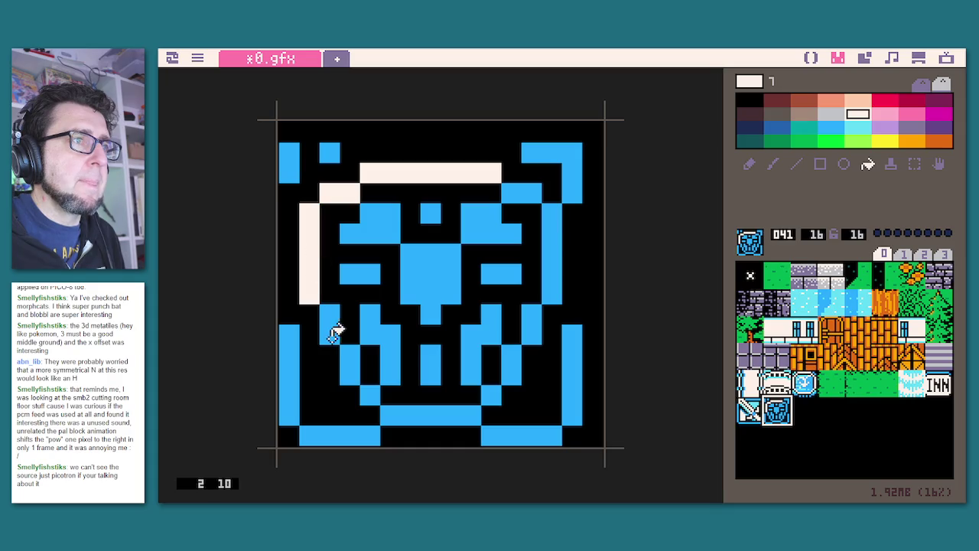
left_click(333, 323)
left_click(350, 360)
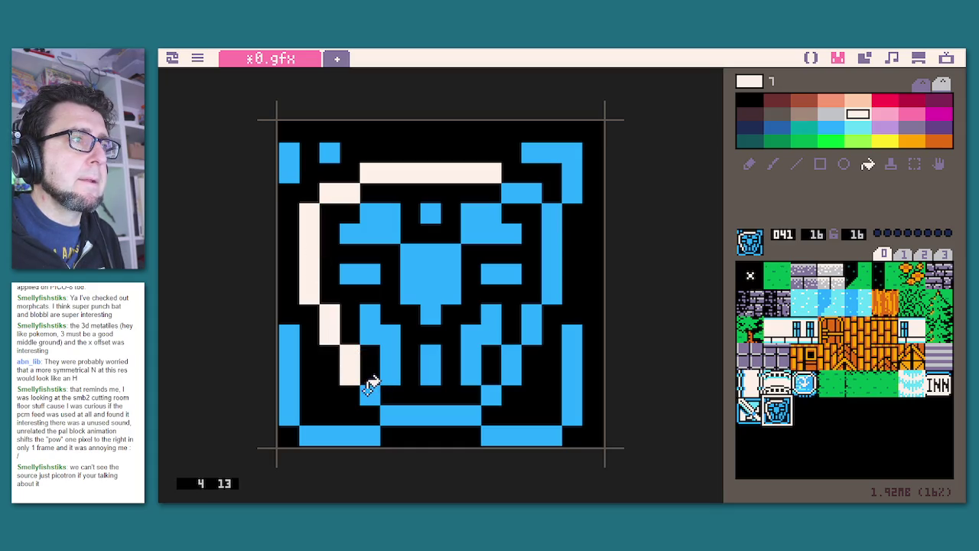
left_click(369, 394)
Fill the bottom bar, right outline pieces and centre block cream, then pencil cream centre highlights.
left_click(458, 410)
left_click(432, 361)
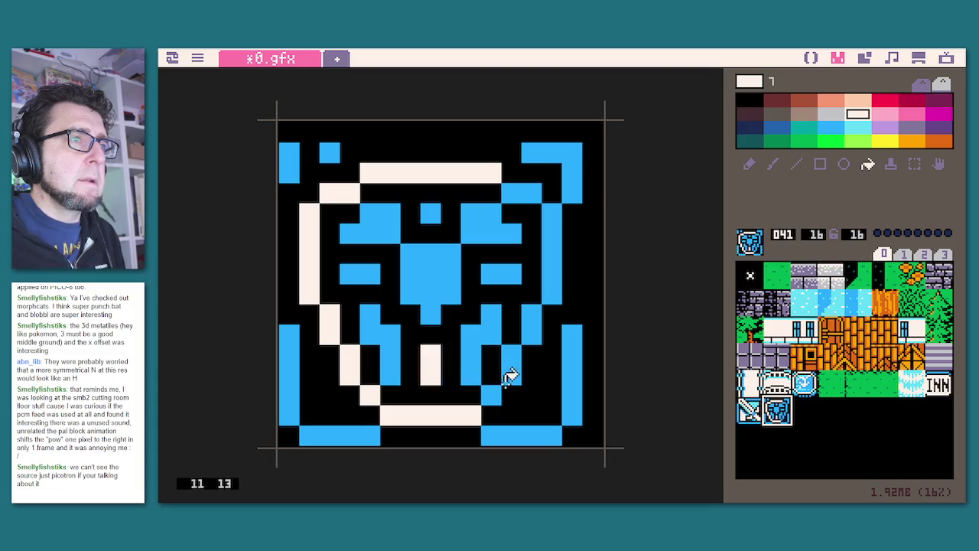
left_click(511, 361)
left_click(533, 321)
left_click(550, 237)
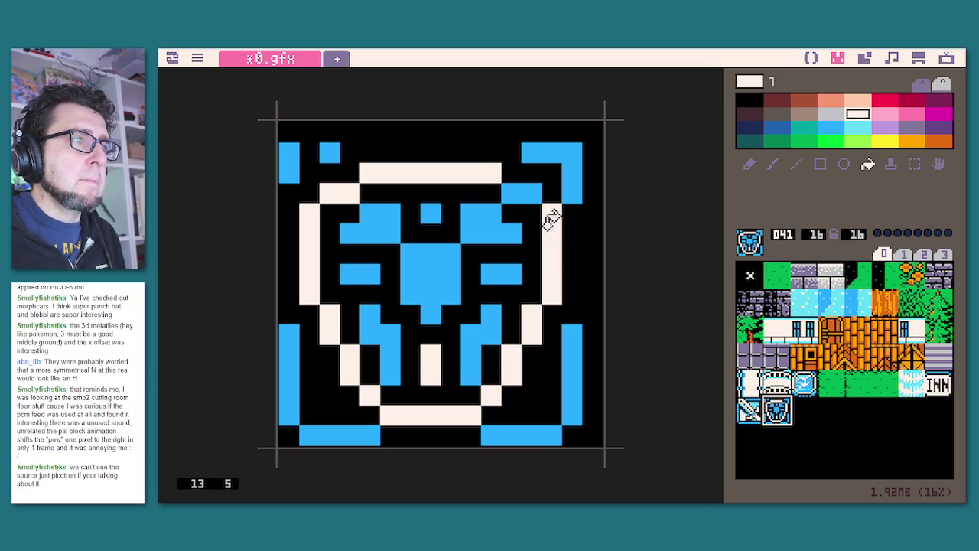
left_click(528, 191)
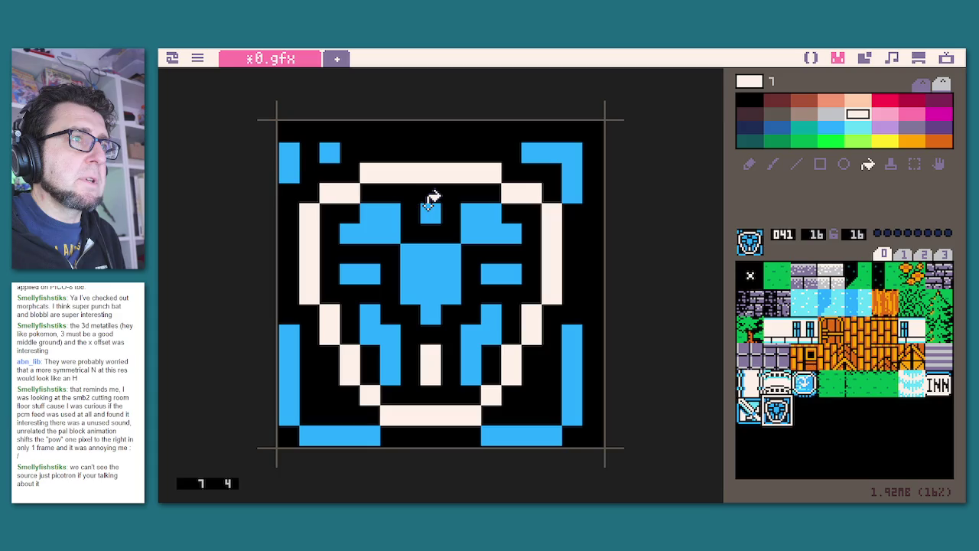
left_click(430, 211)
left_click(749, 163)
left_click(445, 255)
left_click_drag(444, 258, 450, 275)
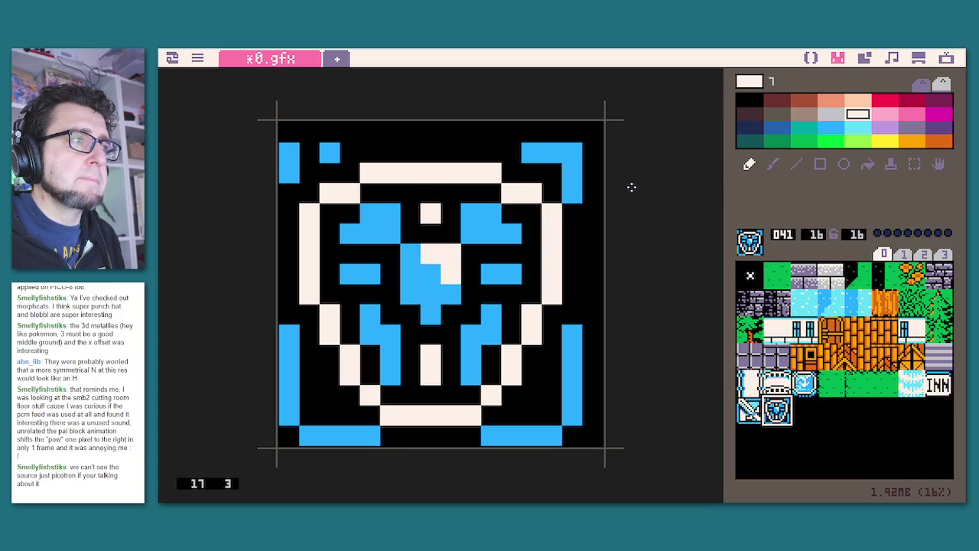
Flood-fill the shield's four inner shapes with light cyan (28).
left_click(856, 128)
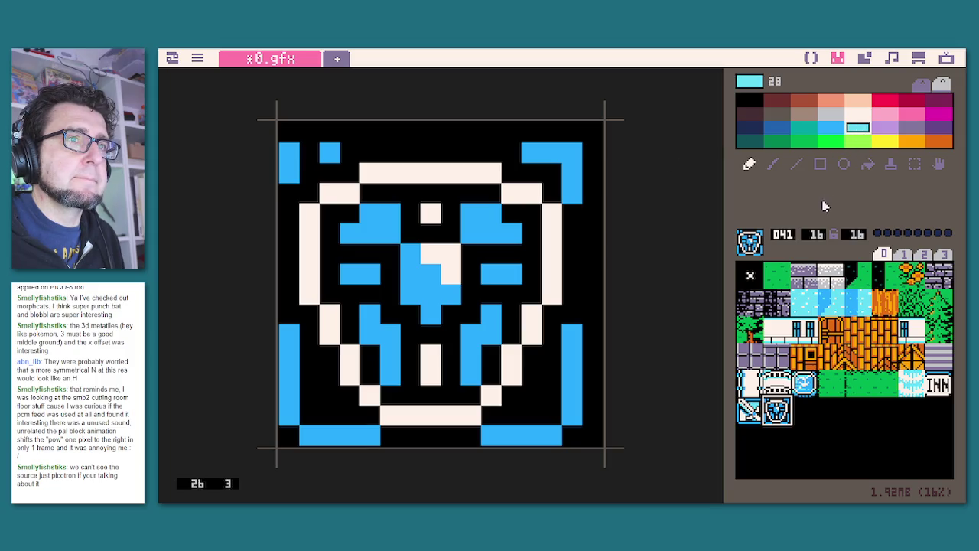
left_click(867, 163)
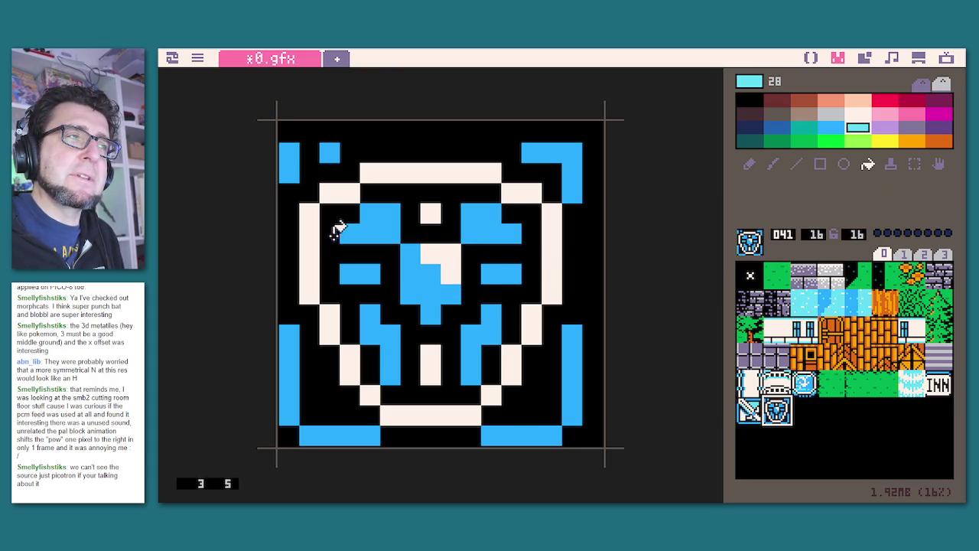
left_click(467, 229)
left_click(390, 231)
left_click(386, 331)
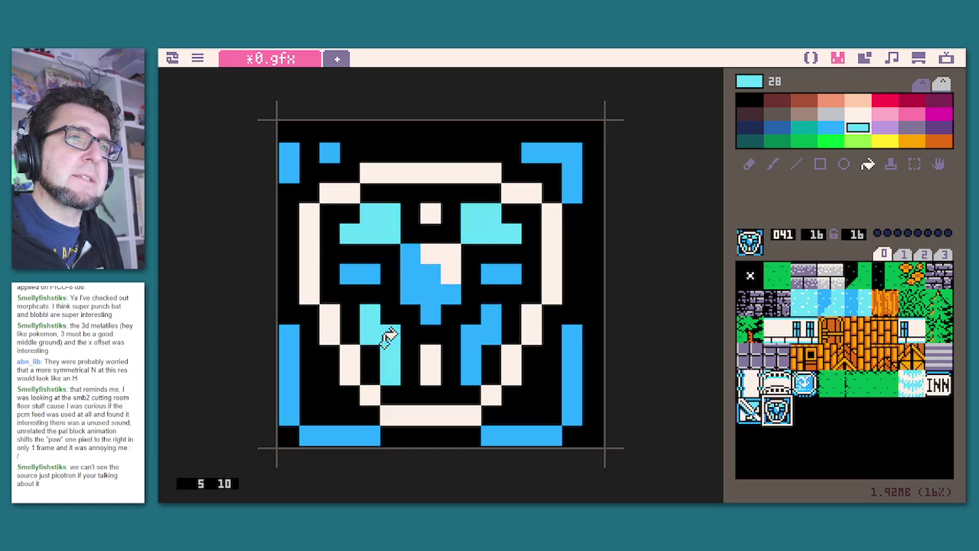
left_click(479, 346)
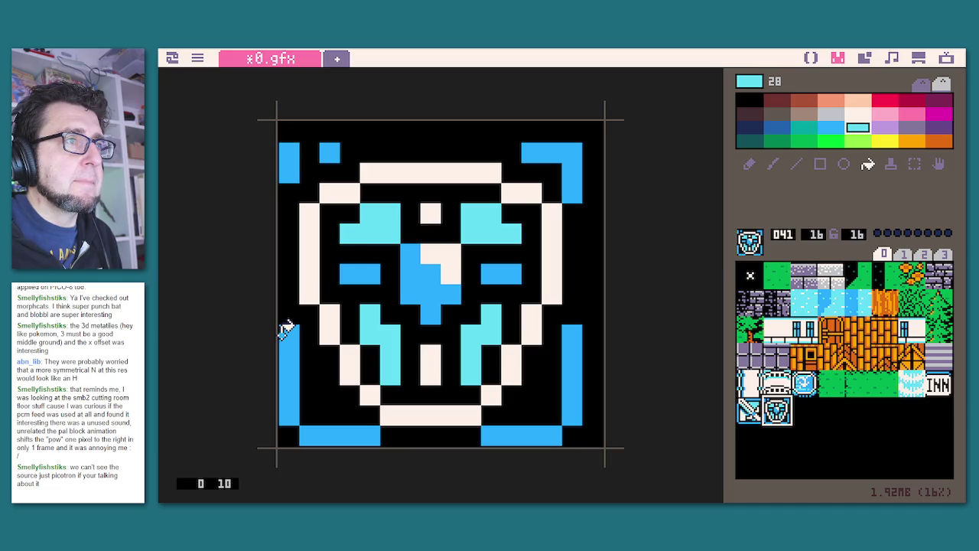
Add a blue pixel to the top-left corner piece, then open empty sprite 044.
left_click(748, 163)
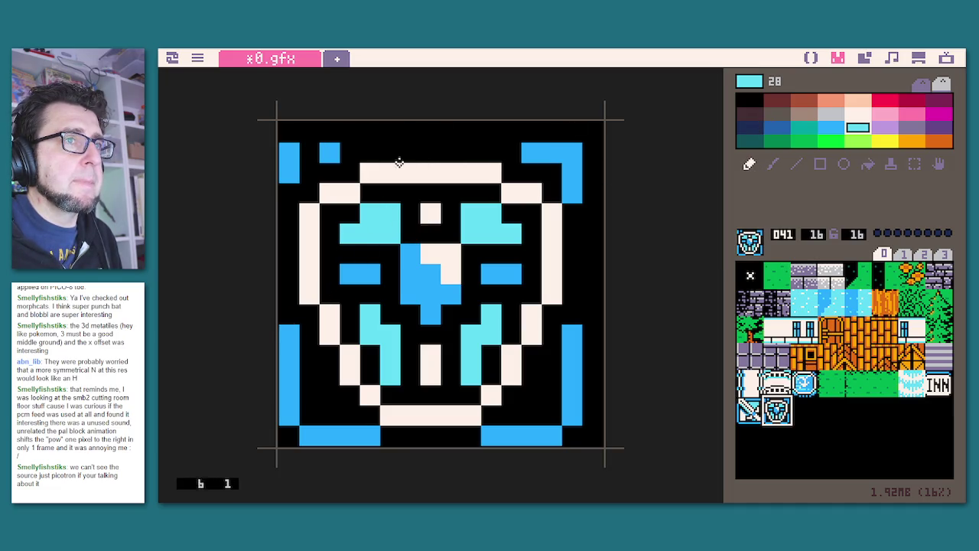
right_click(289, 157)
left_click(309, 153)
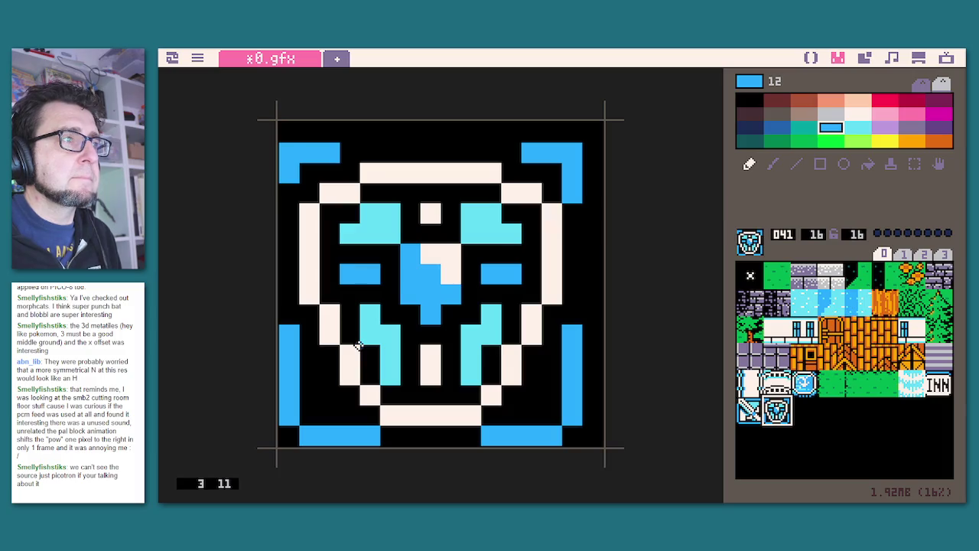
left_click(854, 420)
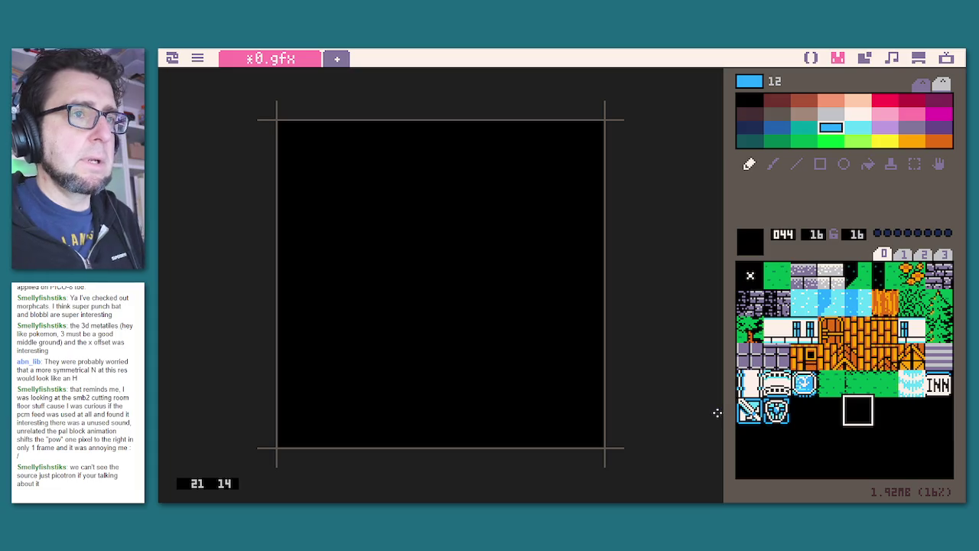
Compare the sword and shield sprites, then open empty sprite slot 042.
left_click(757, 417)
left_click(772, 435)
left_click(775, 419)
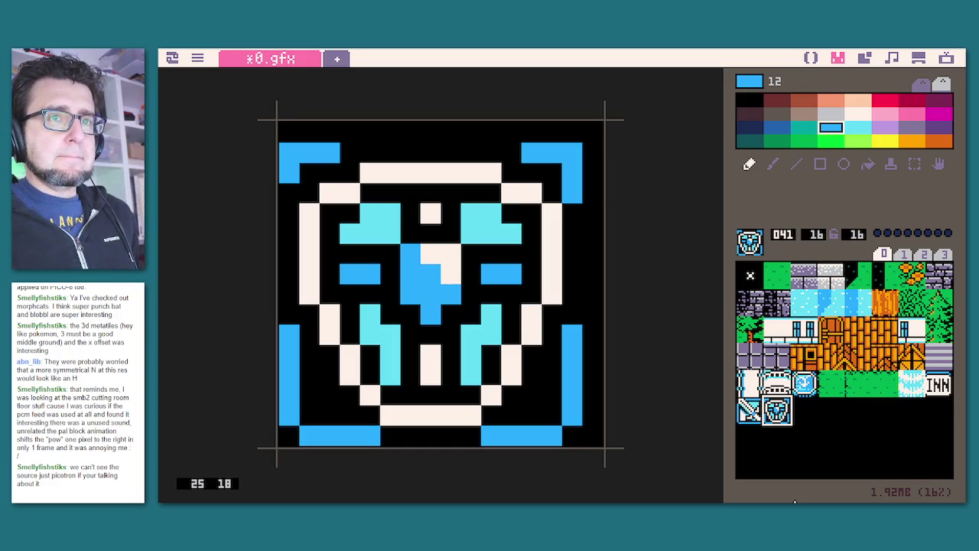
left_click(803, 414)
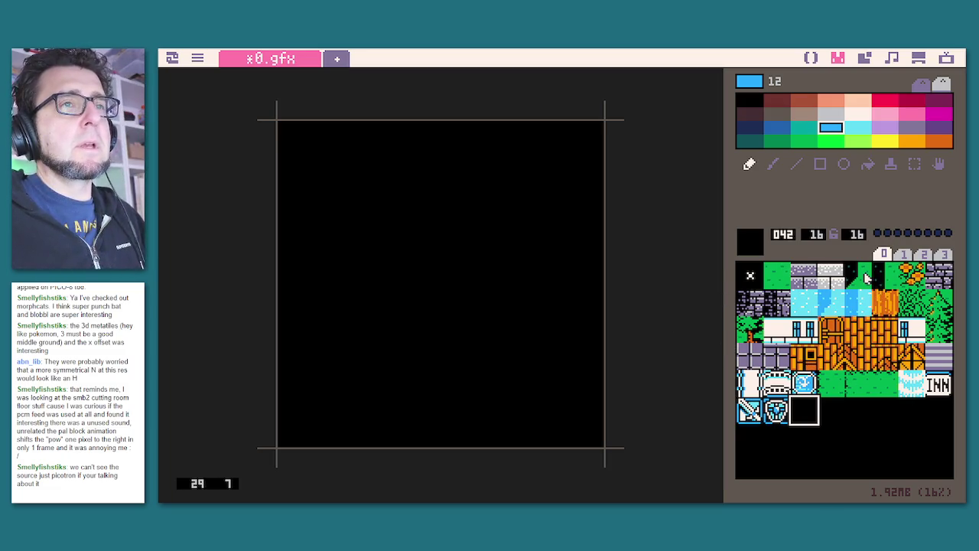
Review sprites 001, 014, 029, 010, 033 and the shield before returning to empty slot 042.
left_click(769, 287)
left_click(910, 302)
left_click(885, 356)
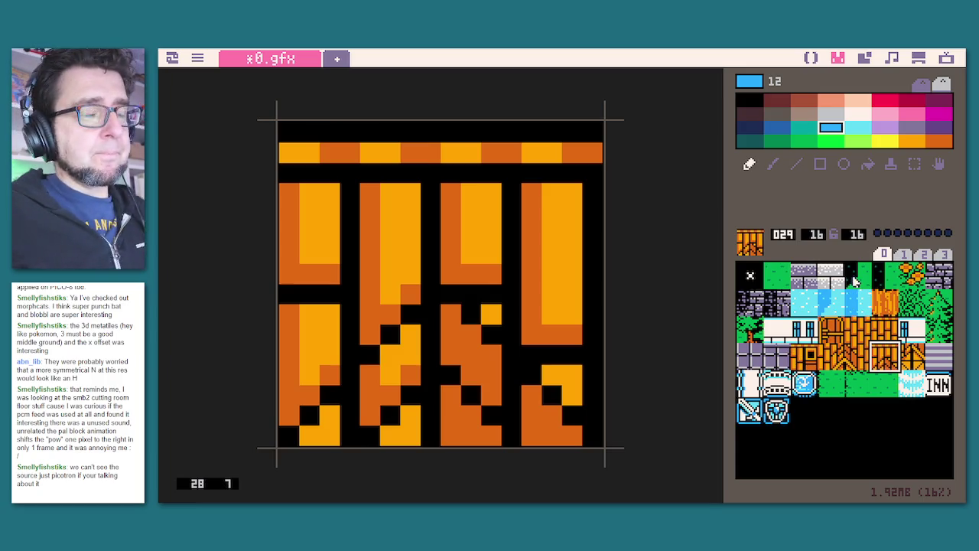
left_click(795, 413)
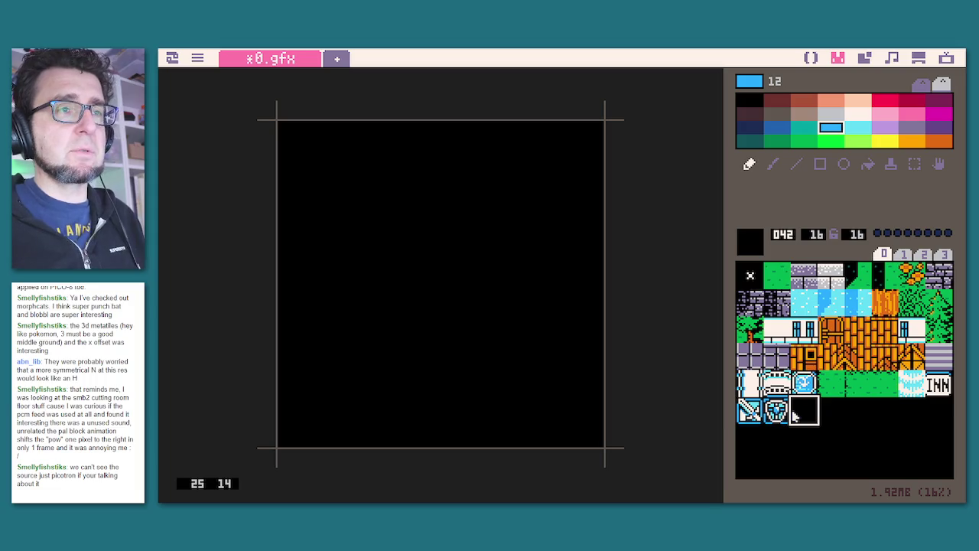
left_click(914, 300)
left_click(803, 298)
left_click(772, 378)
left_click(774, 406)
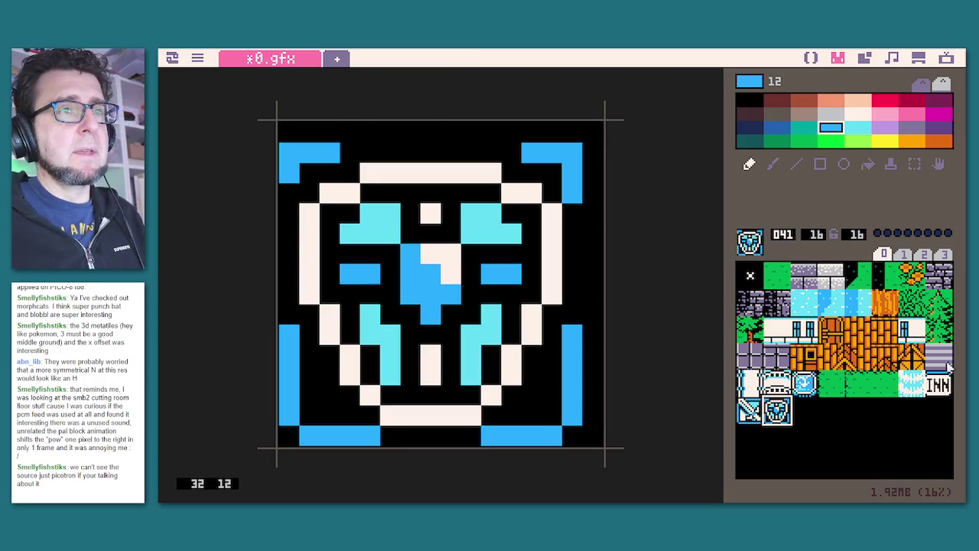
left_click(803, 412)
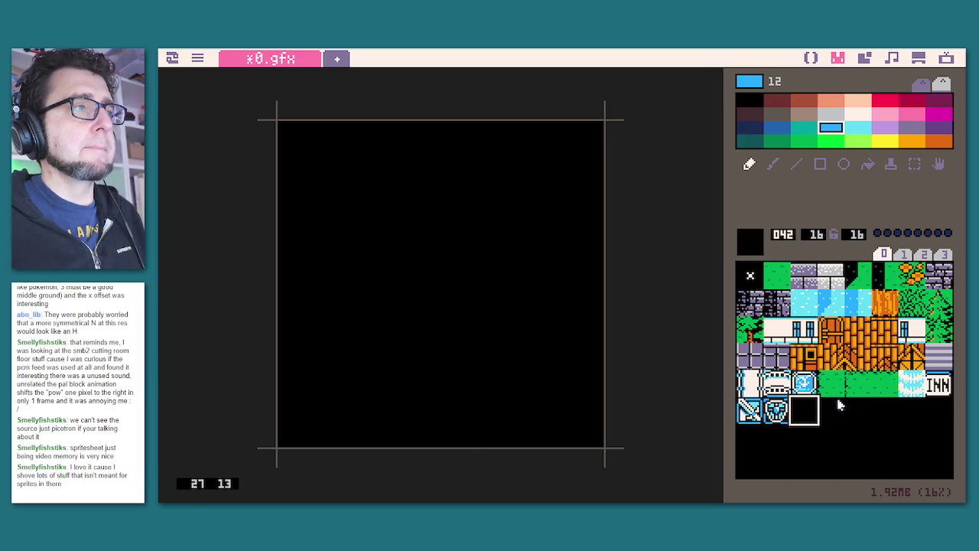
Fill sprite 042 with blue colour 12, adding a black right column and bottom-left pixel.
left_click(868, 163)
left_click(382, 265)
left_click(750, 165)
left_click(750, 107)
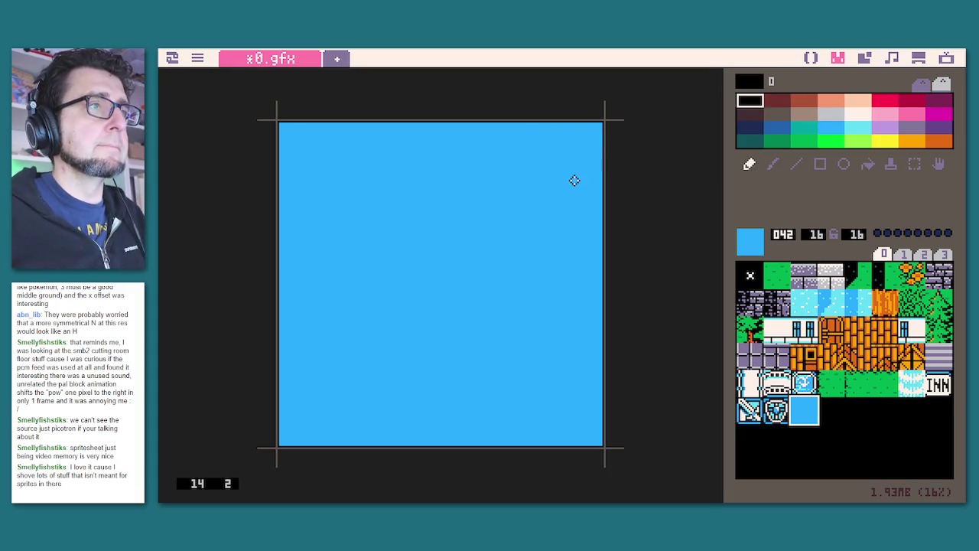
left_click(593, 128)
left_click_drag(593, 128, 592, 445)
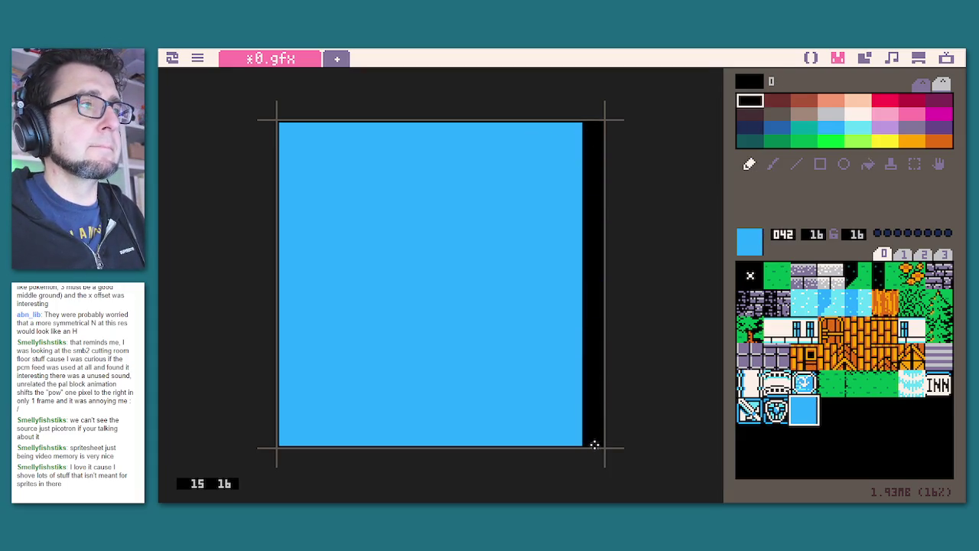
left_click(286, 436)
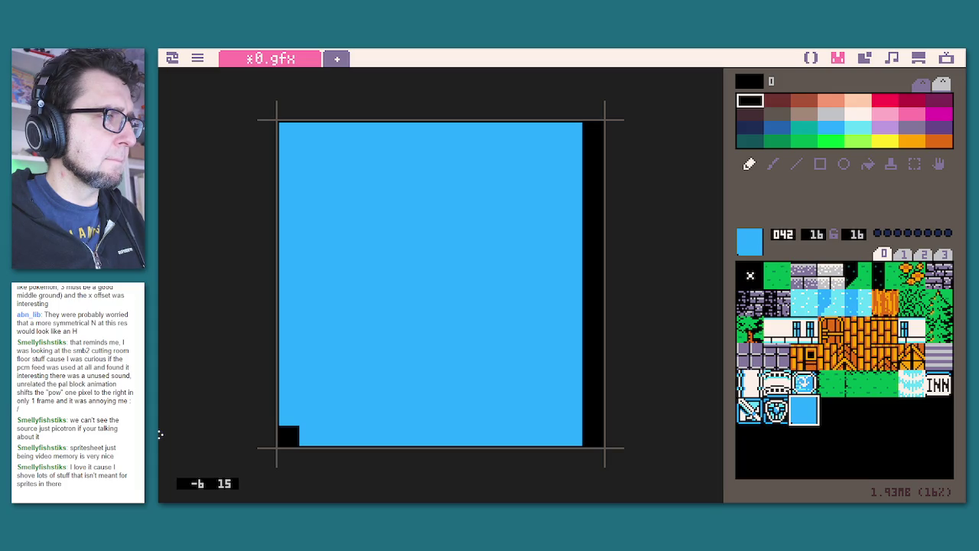
left_click(835, 335)
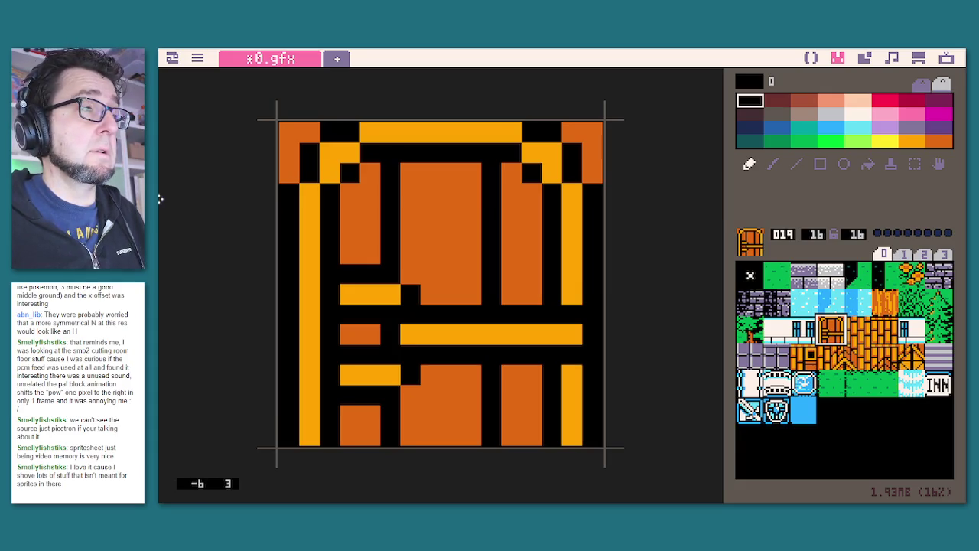
Browse brick tiles 027–029 and the building tiles, then load orange door sprite 019.
left_click(843, 367)
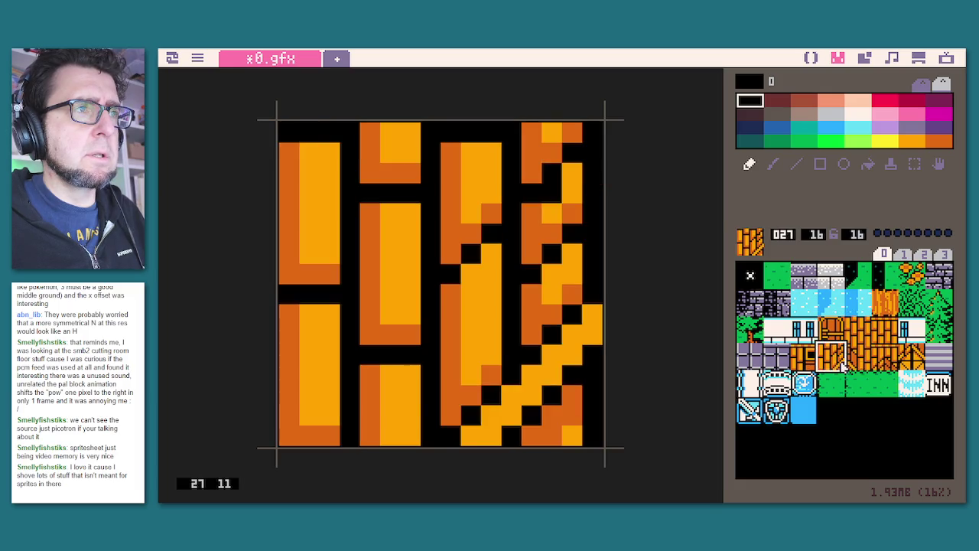
left_click(860, 363)
left_click(843, 362)
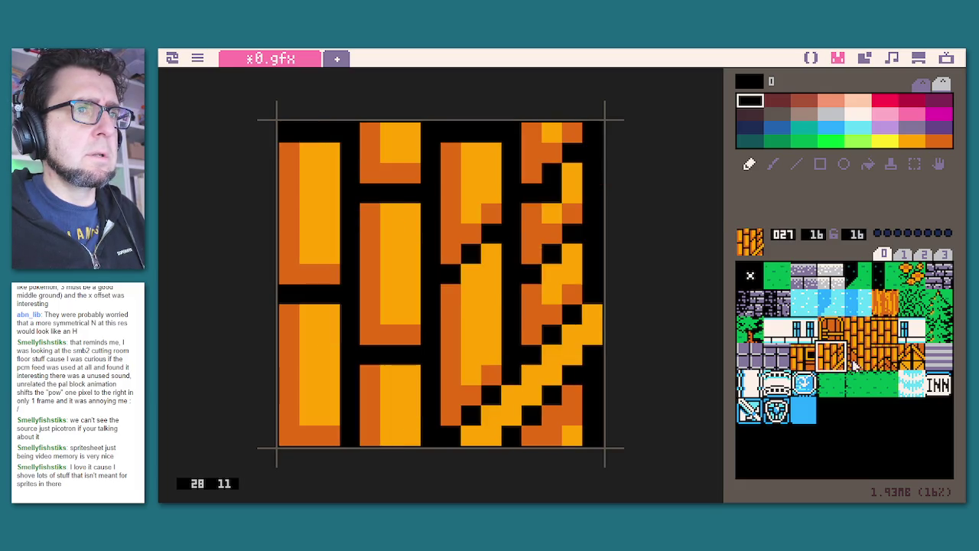
left_click(889, 366)
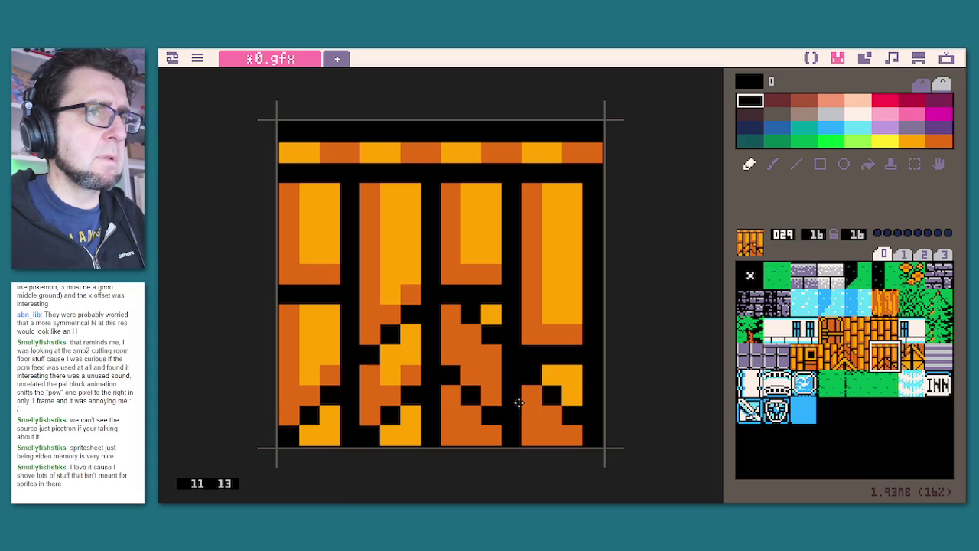
left_click(788, 333)
left_click(803, 333)
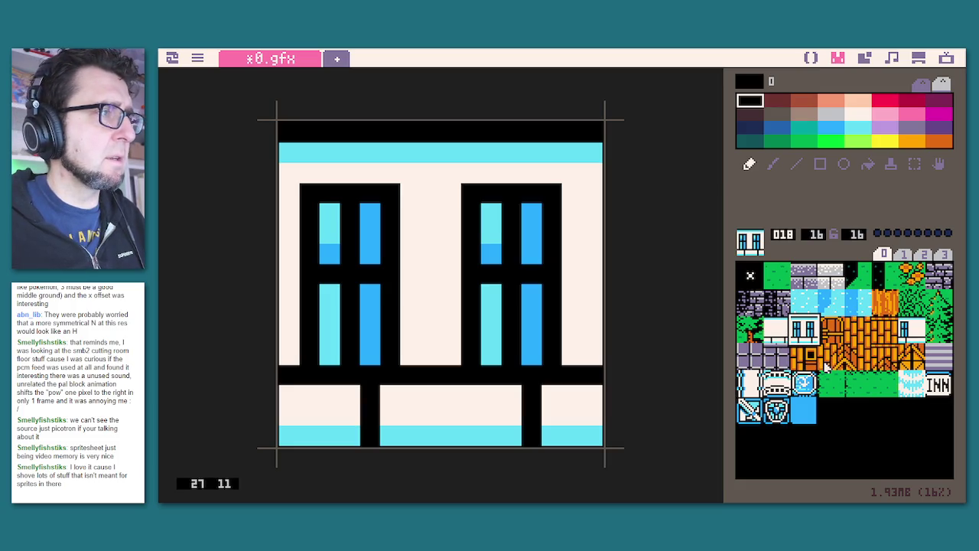
left_click(775, 349)
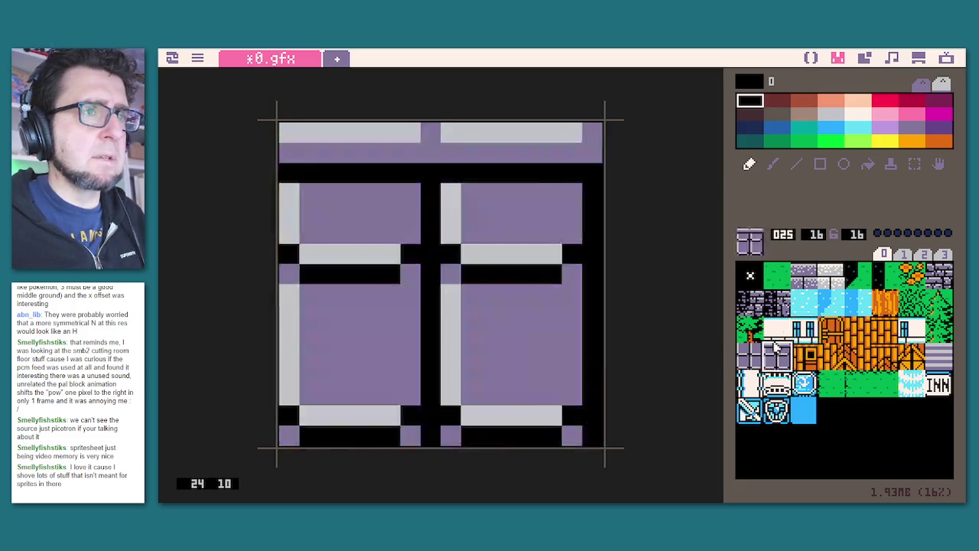
left_click(776, 312)
left_click(803, 330)
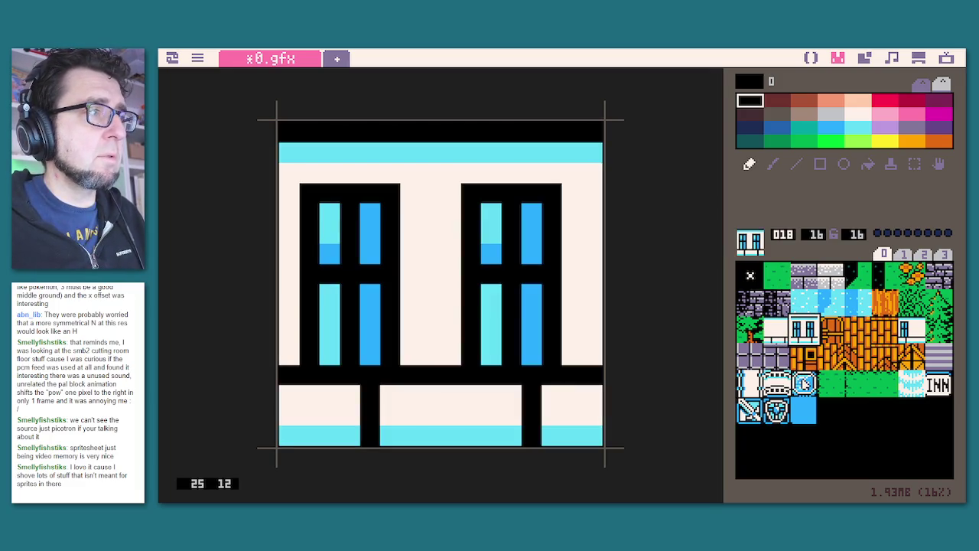
left_click(835, 334)
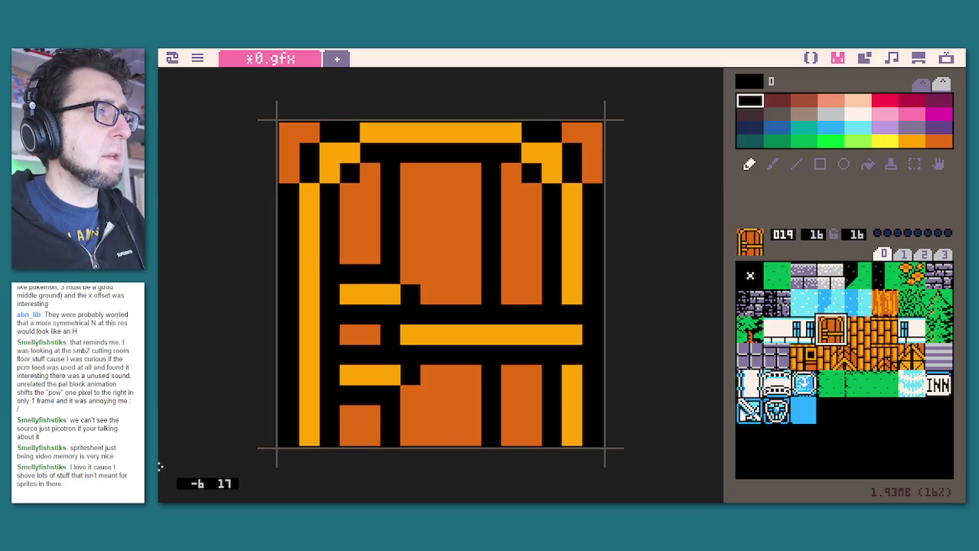
scroll(344, 227, "up", 1)
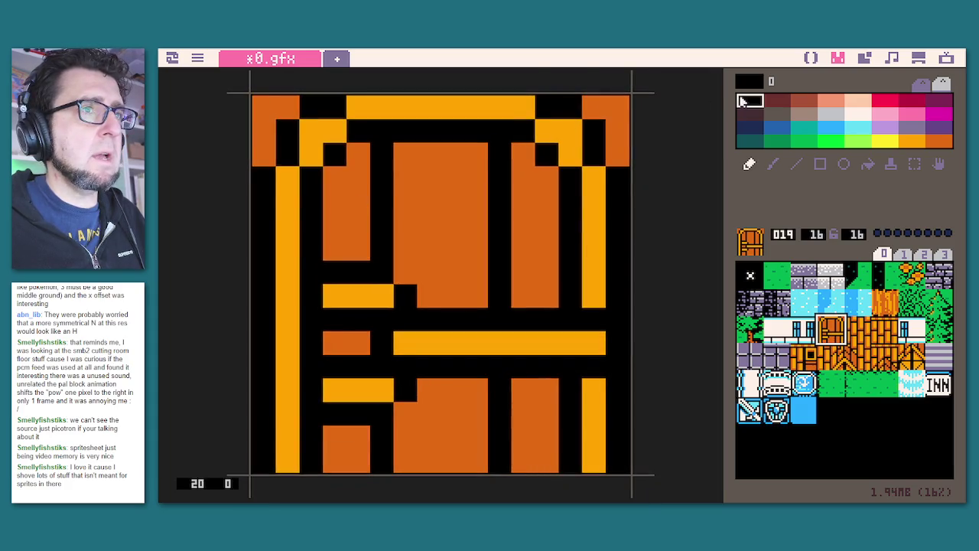
Paint two test pixels in the door's left panel and undo them.
left_click(359, 226)
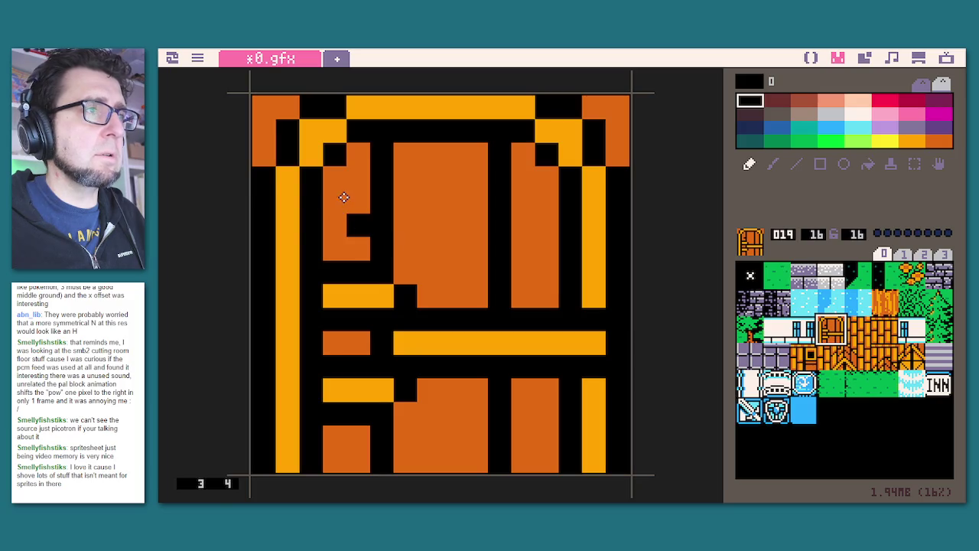
left_click(337, 201)
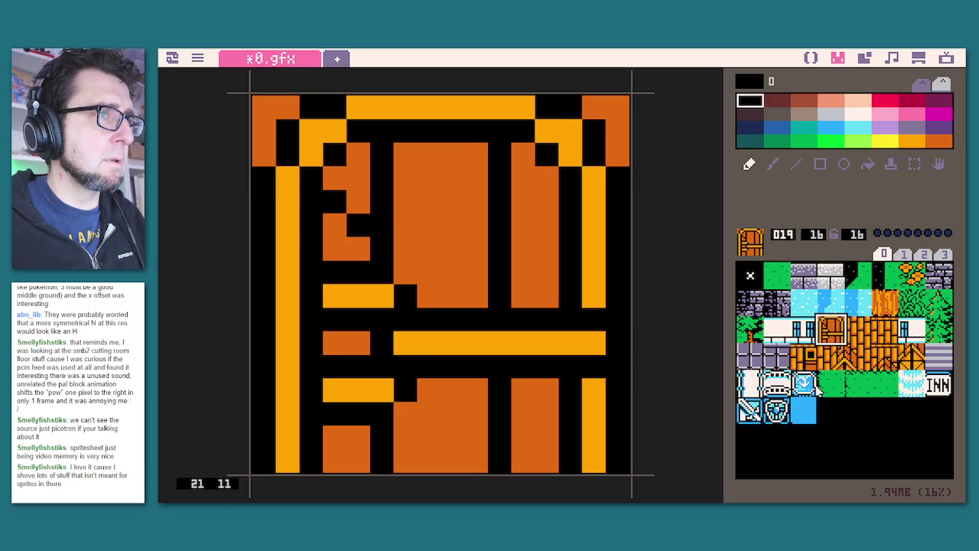
key("ctrl+z")
key("ctrl+z")
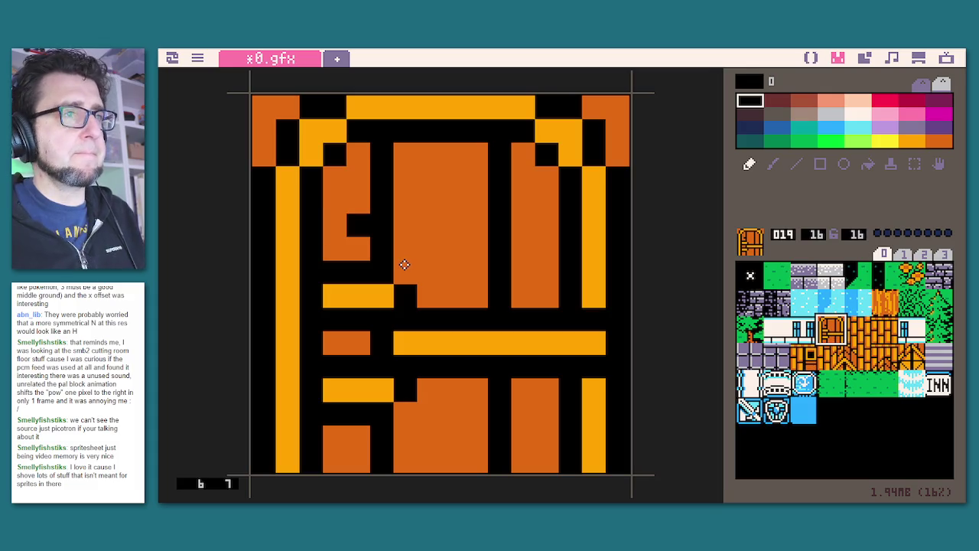
Shift the door sprite's top five rows down one pixel and save the cart as /fftest.p64.
left_click(914, 163)
left_click(260, 105)
left_click_drag(260, 106, 618, 201)
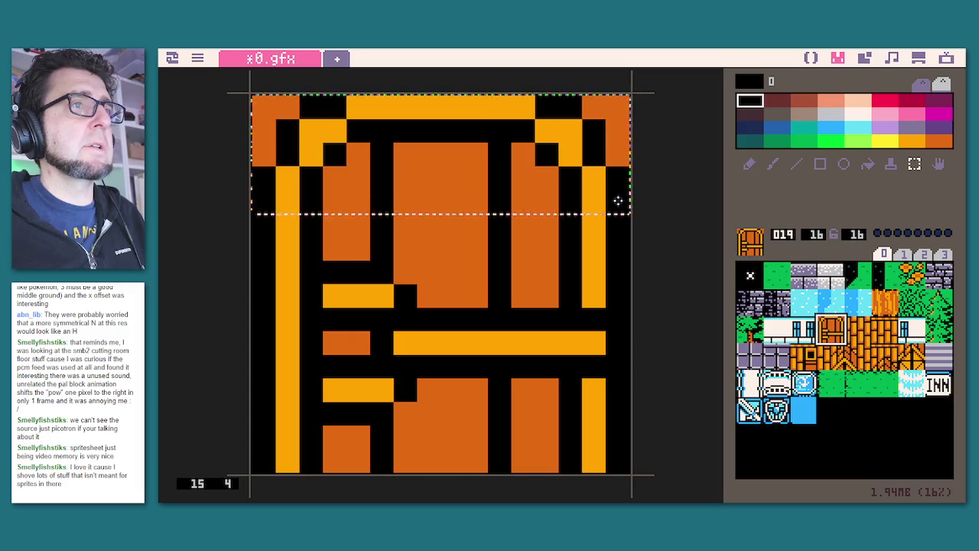
key("Down")
left_click(633, 377)
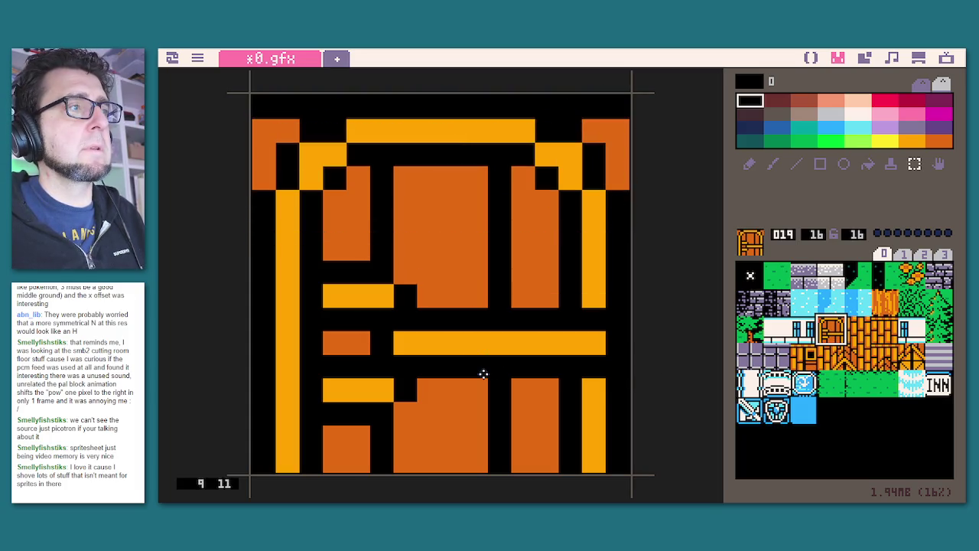
key("ctrl+s")
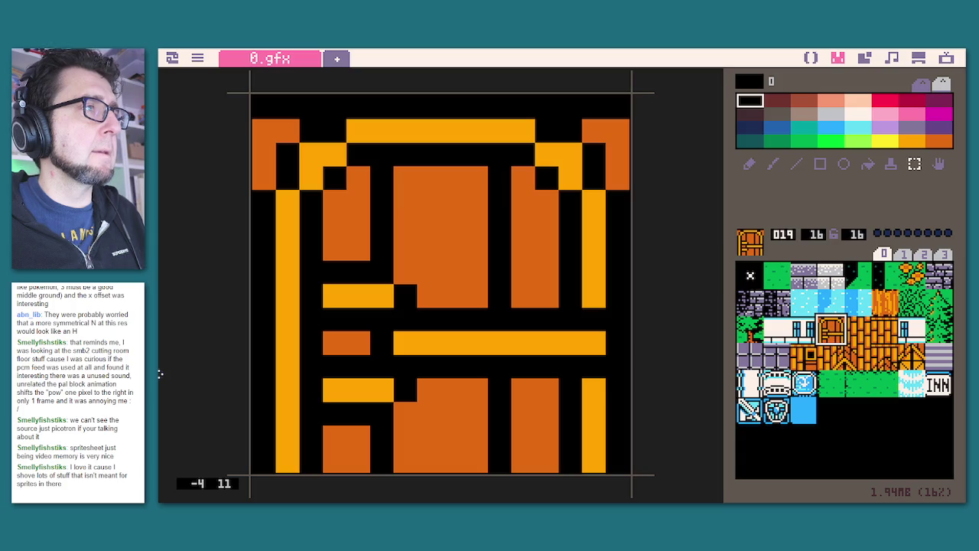
left_click(804, 411)
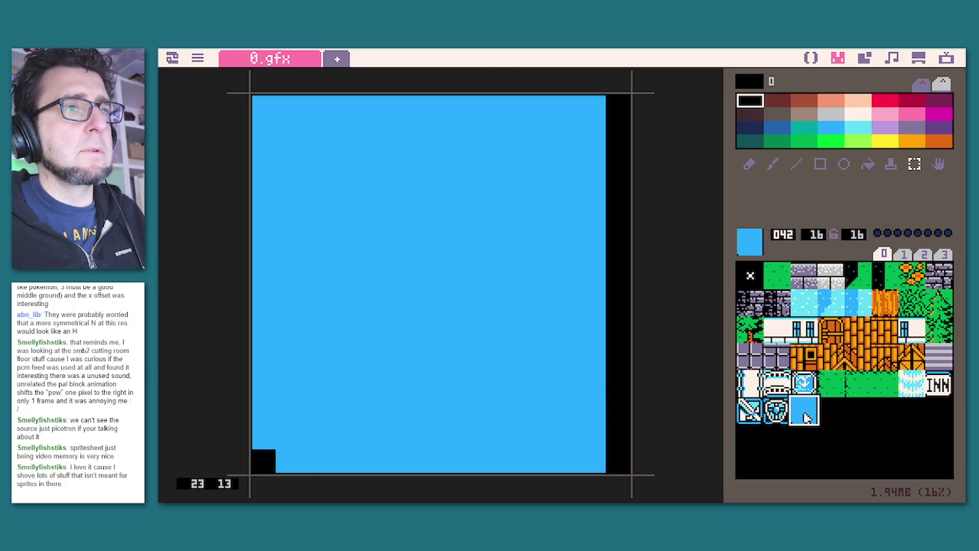
Draw black along sprite 042's left edge, top-right corner and a bottom-edge block.
left_click(749, 164)
mouse_move(258, 443)
left_mouse_down()
mouse_move(261, 106)
mouse_move(579, 105)
left_mouse_up()
left_click(593, 107)
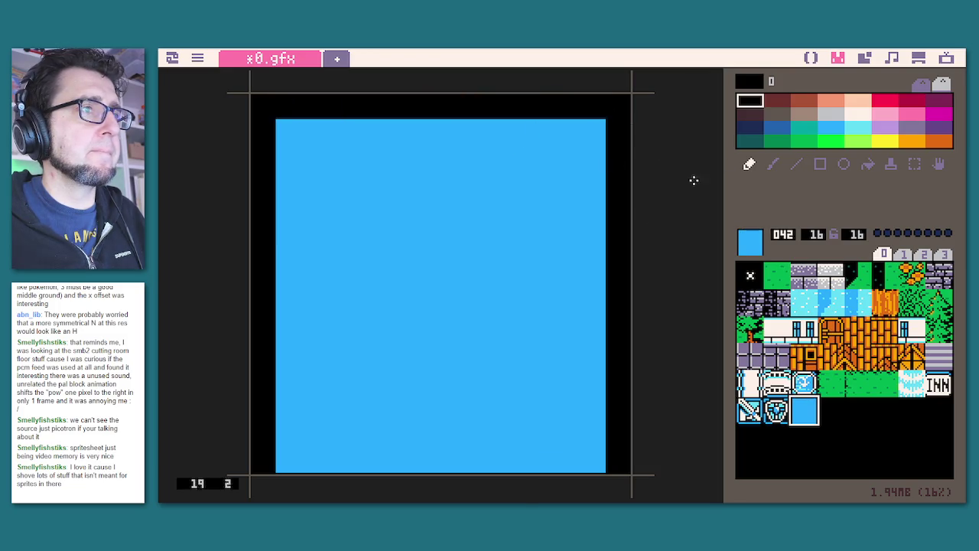
left_click(431, 461)
left_click_drag(437, 463, 448, 461)
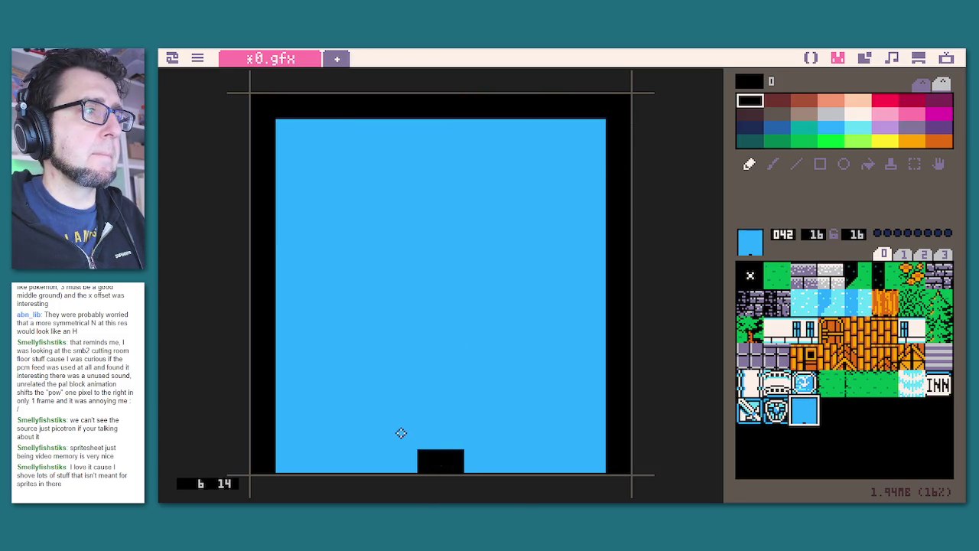
Pixel the star's lower diamond arms in black, reverting one stray pixel to blue.
mouse_move(401, 436)
left_mouse_down()
mouse_move(317, 436)
mouse_move(316, 410)
mouse_move(273, 389)
left_mouse_up()
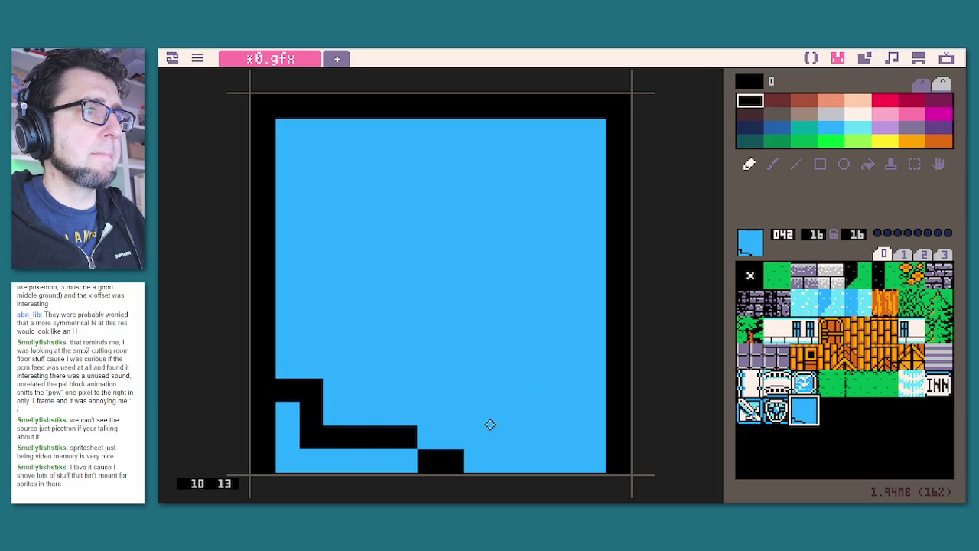
mouse_move(478, 436)
left_mouse_down()
mouse_move(561, 435)
mouse_move(564, 392)
mouse_move(601, 387)
mouse_move(533, 389)
mouse_move(505, 409)
left_mouse_up()
left_click_drag(324, 389, 362, 389)
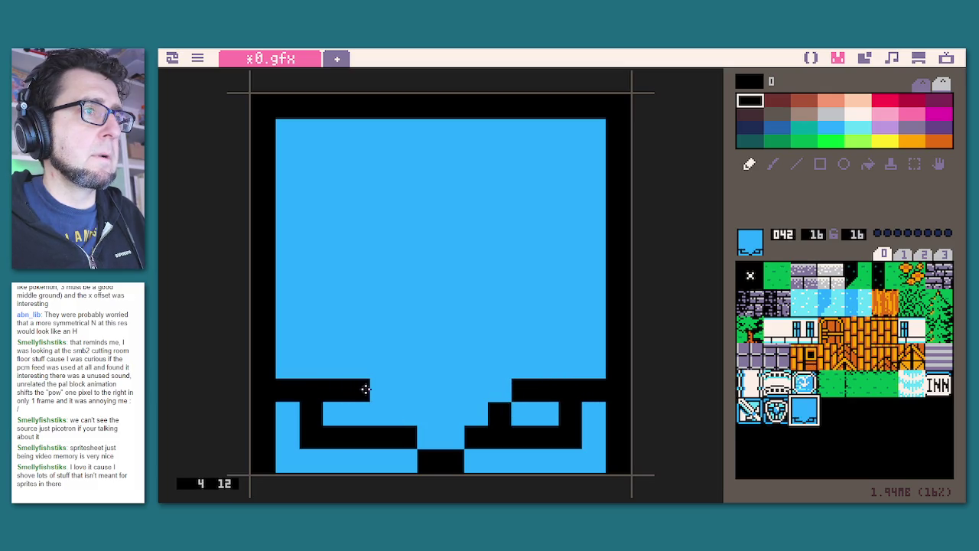
left_click(394, 410)
left_click(387, 406)
right_click(404, 384)
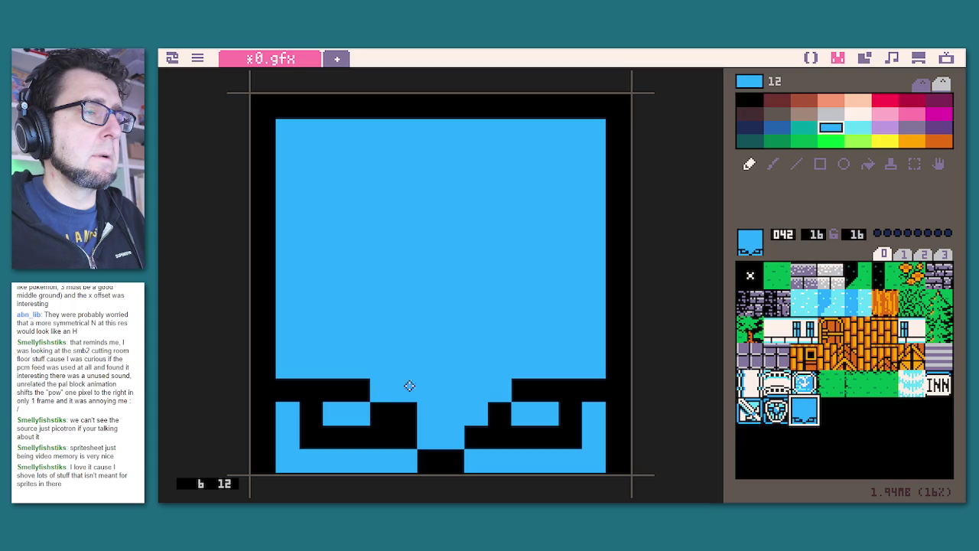
left_click(407, 410)
right_click(375, 424)
left_click_drag(367, 413, 325, 415)
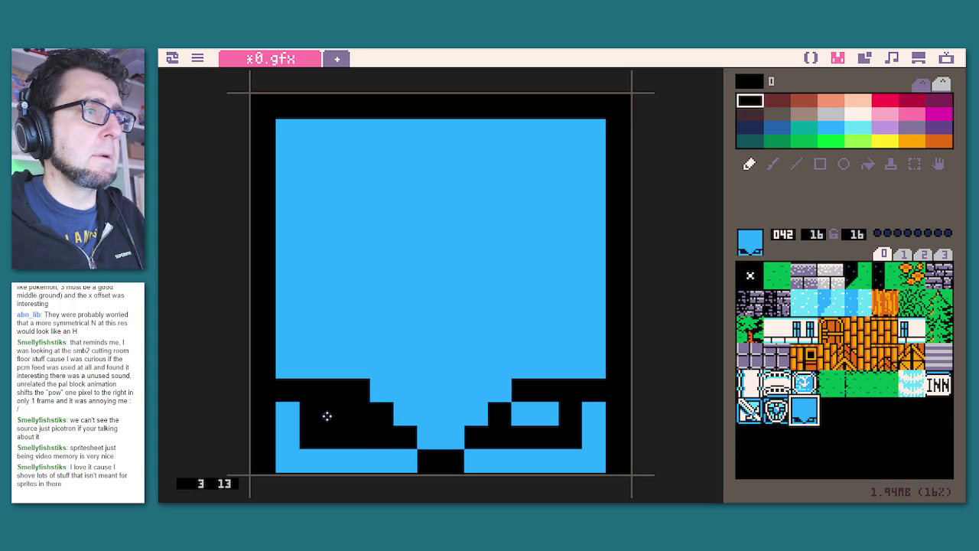
left_click(523, 413)
left_click(538, 412)
Add a 2x2 black centre block, two pixels above it, and a horizontal black bar.
mouse_move(428, 397)
left_mouse_down()
mouse_move(448, 406)
mouse_move(446, 392)
left_mouse_up()
left_click(404, 365)
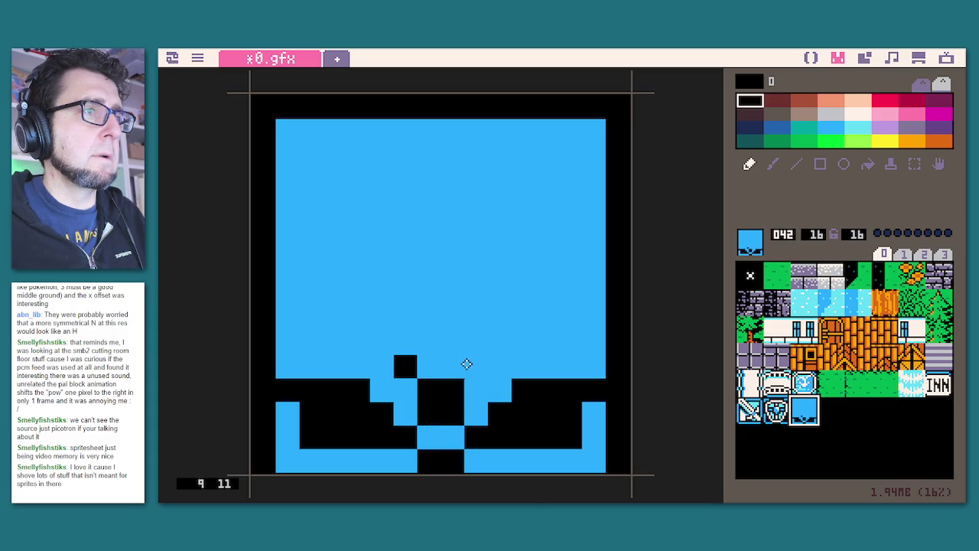
left_click(475, 365)
left_click_drag(306, 336, 561, 339)
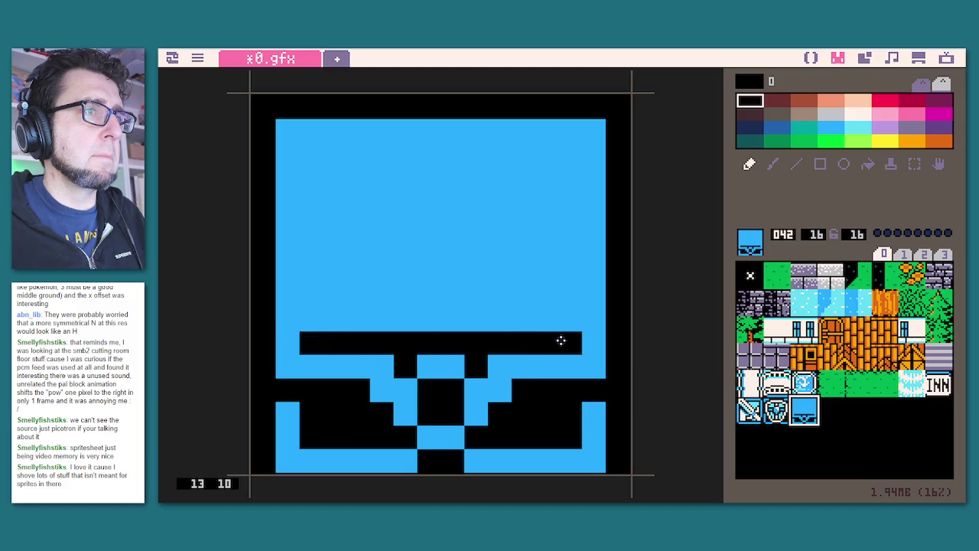
Draw the star's upper arms and hooks in black above the bar.
left_click(476, 320)
left_click(406, 319)
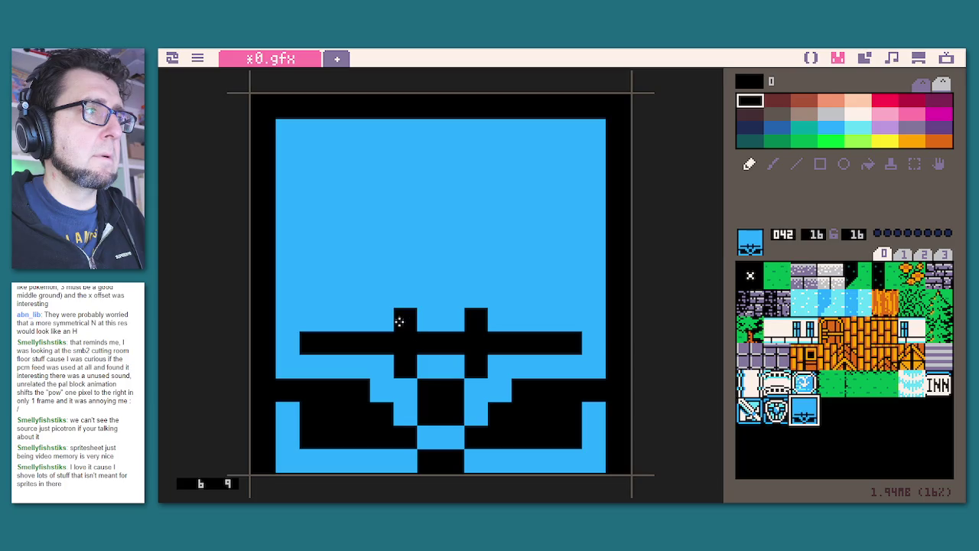
left_click(358, 320)
left_click(382, 296)
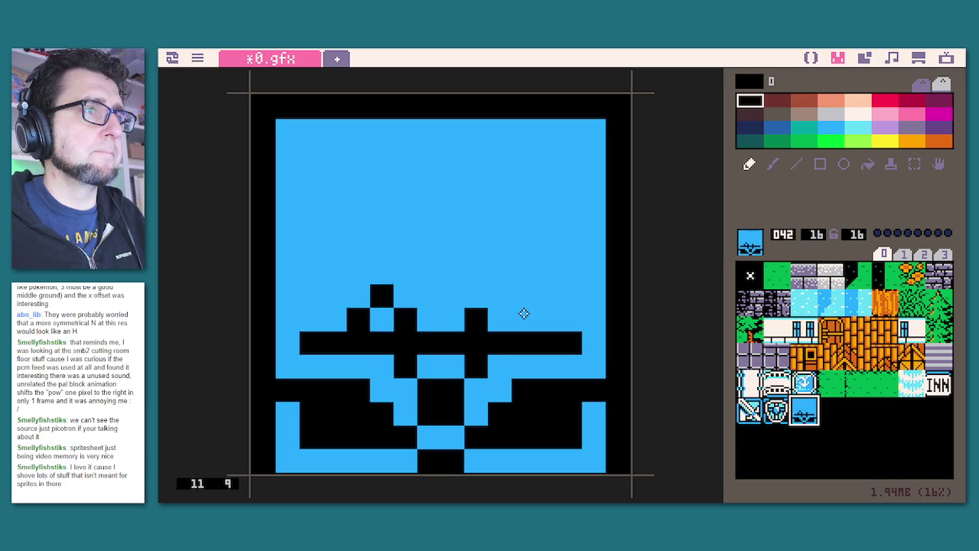
left_click(523, 315)
left_click(502, 295)
left_click(499, 273)
left_click(523, 273)
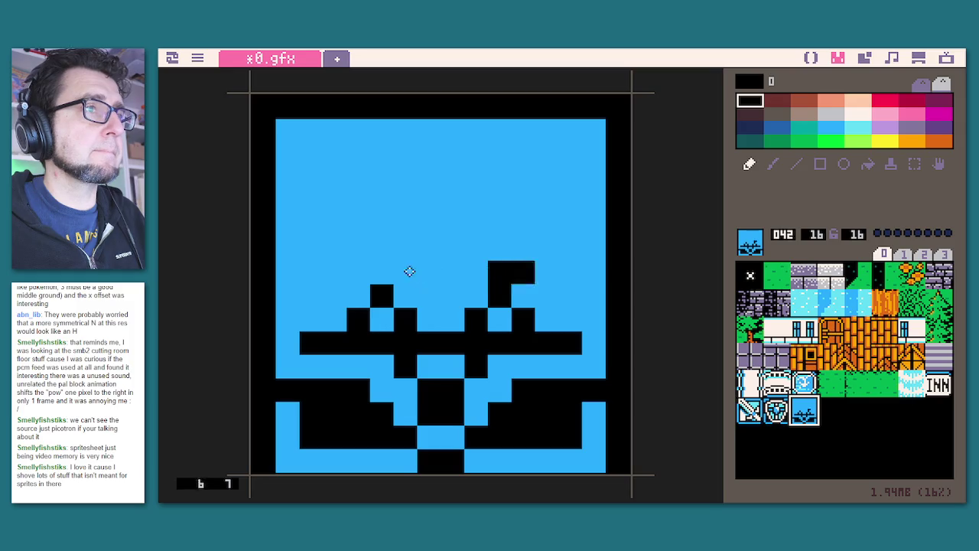
left_click(381, 272)
left_click(358, 272)
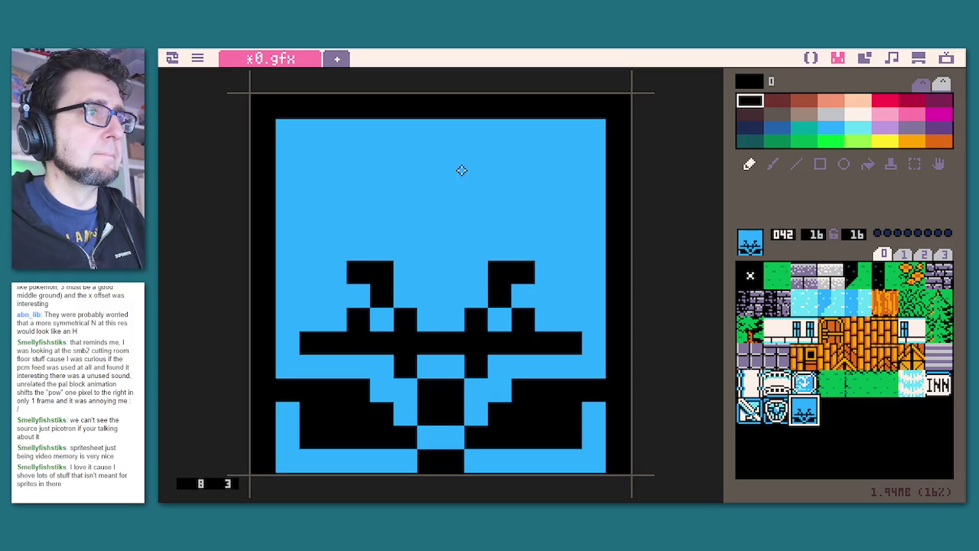
Add the star's upper black bar and its top point.
left_click(334, 249)
left_click(406, 249)
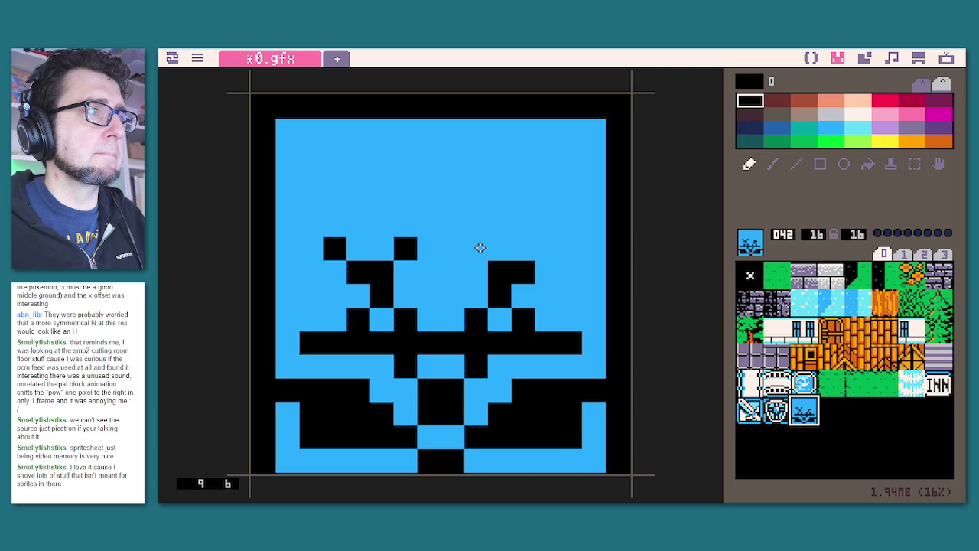
left_click(476, 249)
left_click(545, 248)
left_click_drag(566, 224, 318, 227)
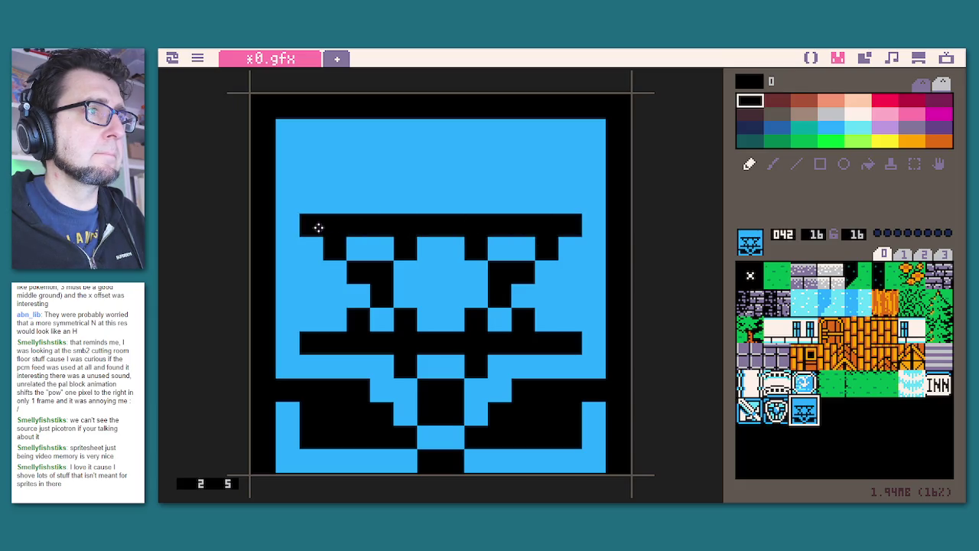
left_click(405, 201)
left_click(476, 201)
mouse_move(431, 153)
left_mouse_down()
mouse_move(430, 177)
mouse_move(452, 171)
left_mouse_up()
left_click(410, 131)
left_click(478, 136)
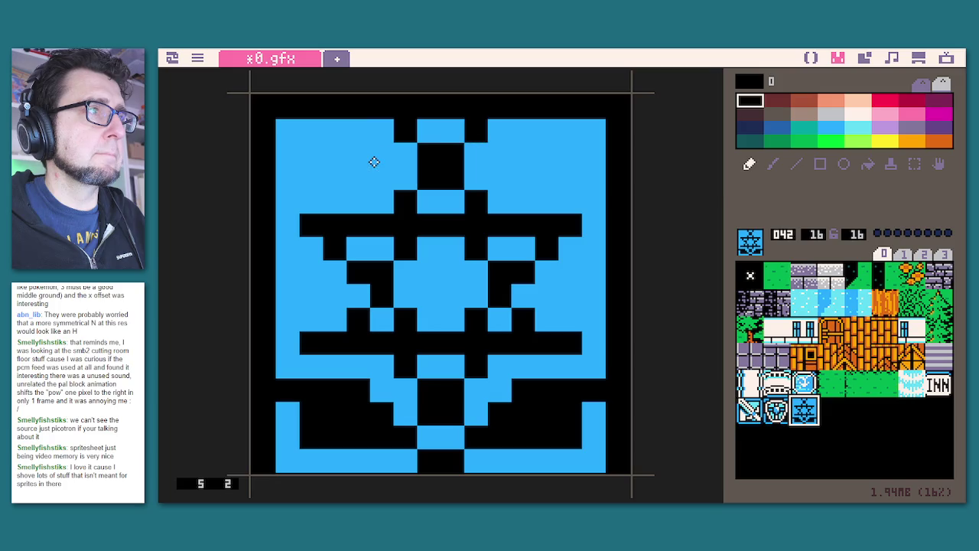
Paint black bracket bars into the tile's top-left and top-right corners.
left_click_drag(375, 155, 307, 154)
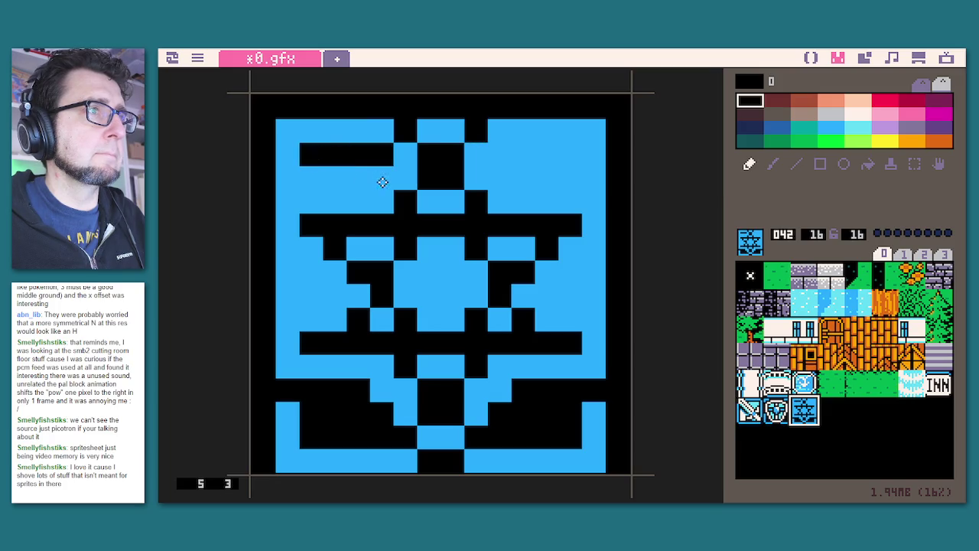
left_click_drag(365, 176, 290, 175)
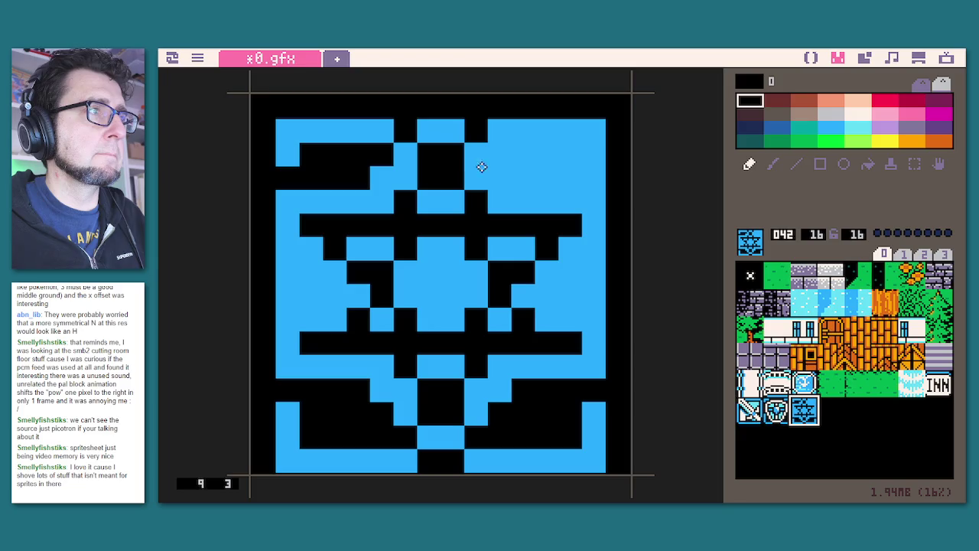
mouse_move(507, 147)
left_mouse_down()
mouse_move(555, 148)
mouse_move(559, 160)
mouse_move(517, 173)
mouse_move(609, 166)
left_mouse_up()
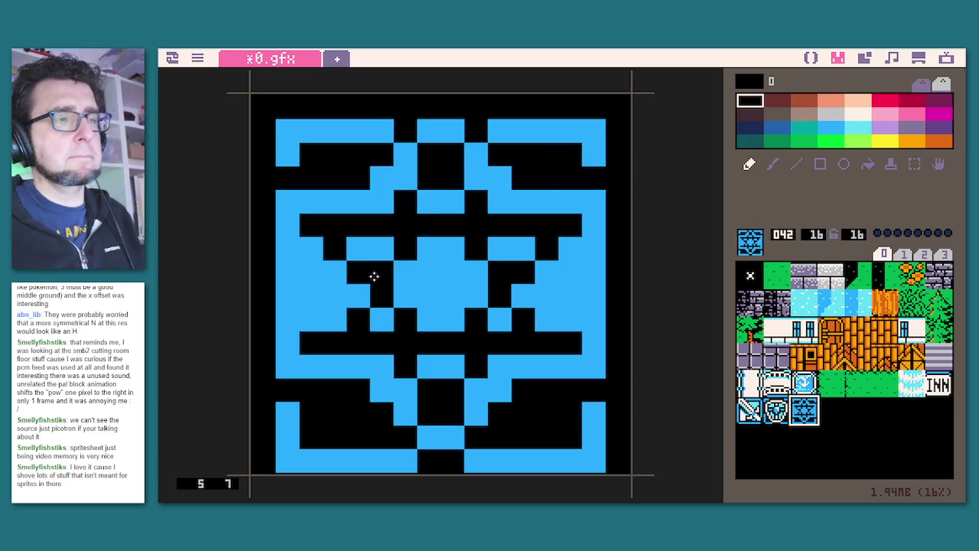
left_click_drag(569, 272, 569, 287)
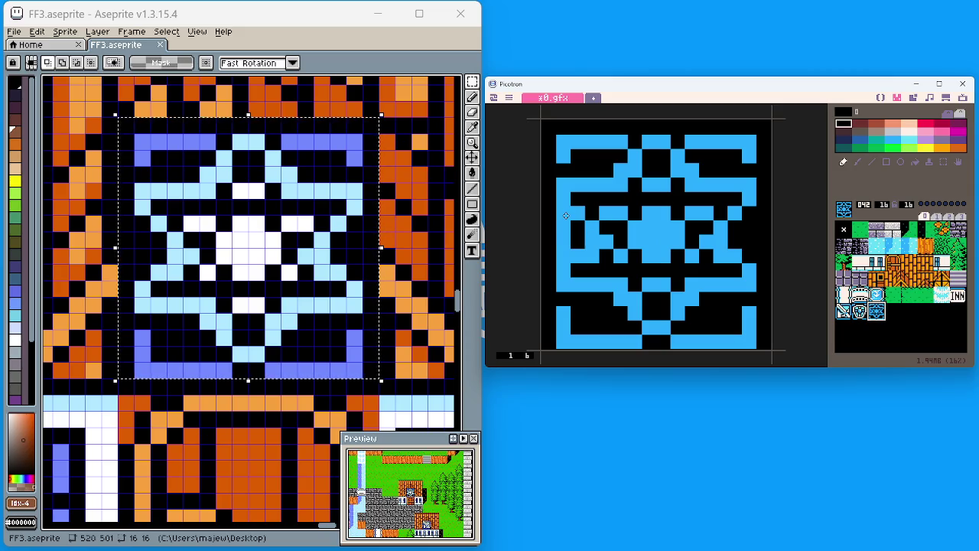
Blacken the tile's left border pixels and choose light cyan, colour 28.
left_click_drag(566, 216, 566, 235)
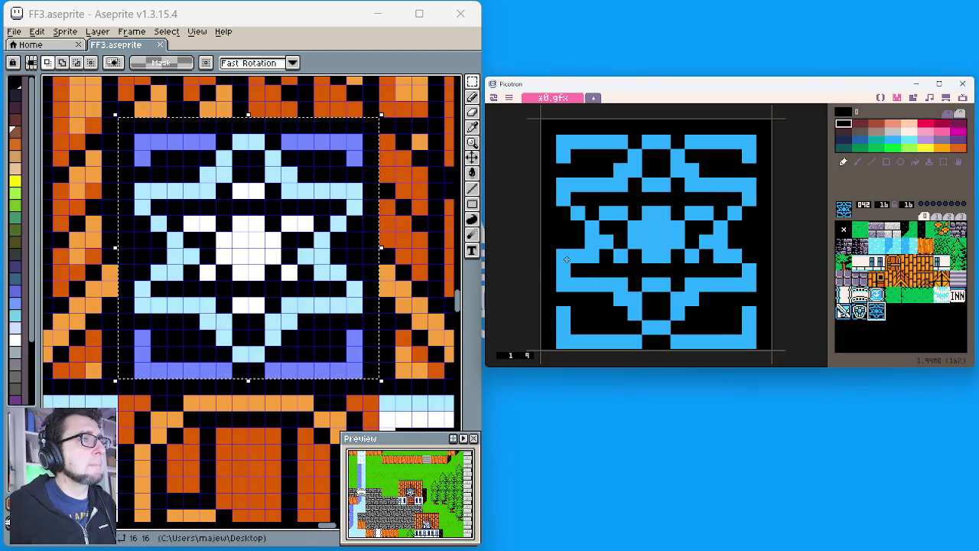
left_click(909, 142)
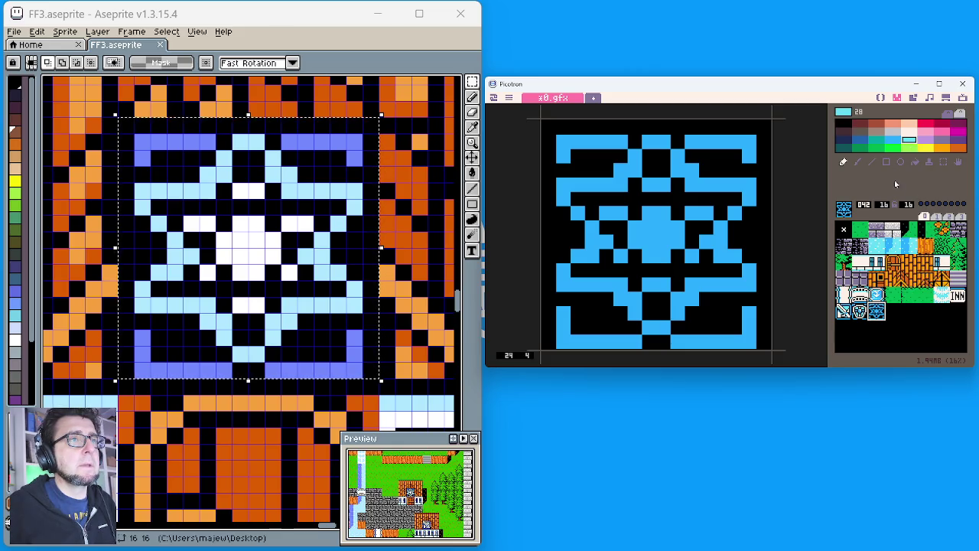
Bucket-fill each star arm and side block with light cyan colour 28.
left_click(915, 162)
left_click(708, 182)
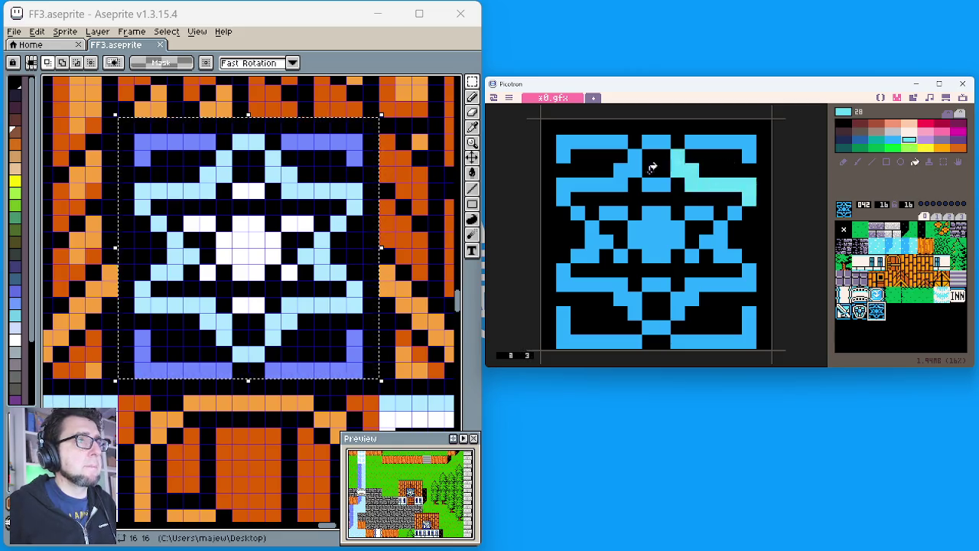
left_click(631, 170)
left_click(655, 141)
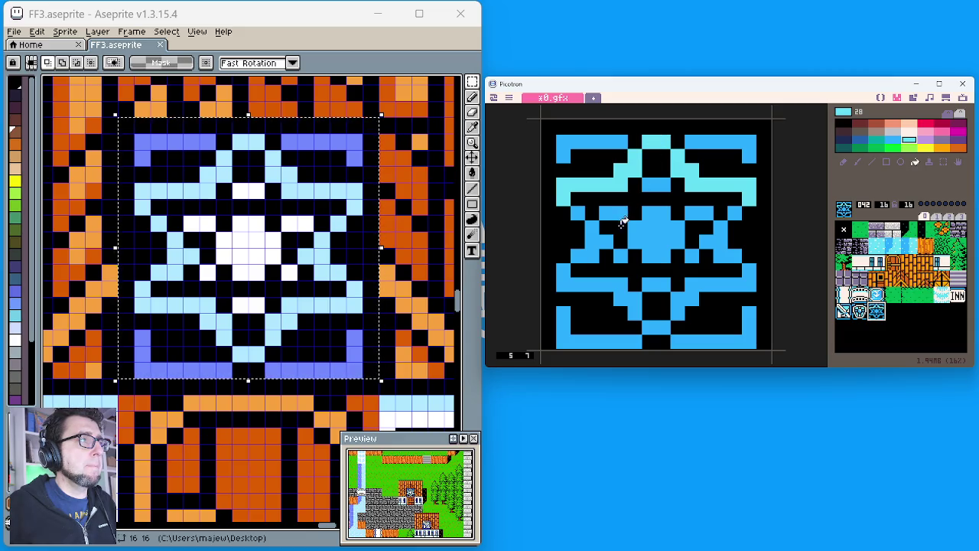
left_click(602, 239)
left_click(579, 212)
left_click(734, 215)
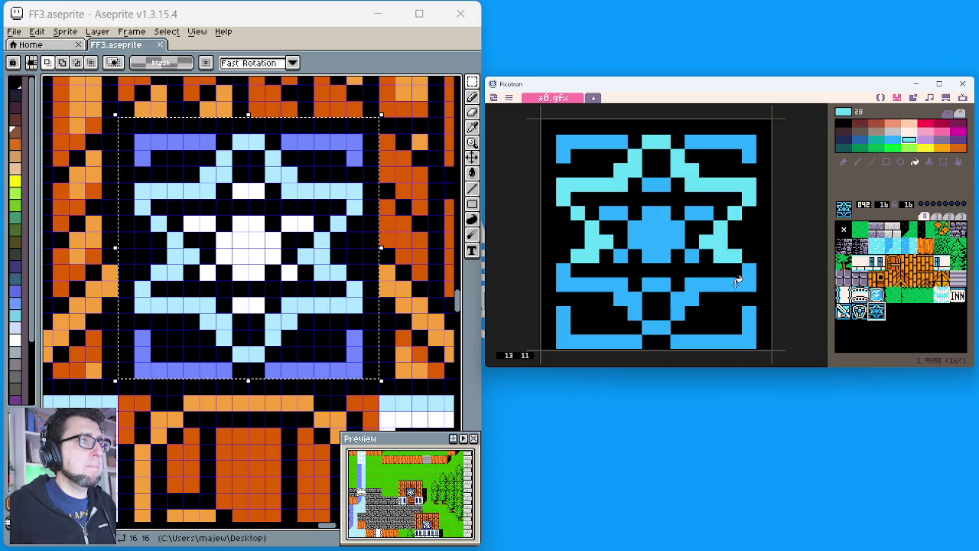
left_click(726, 281)
left_click(627, 294)
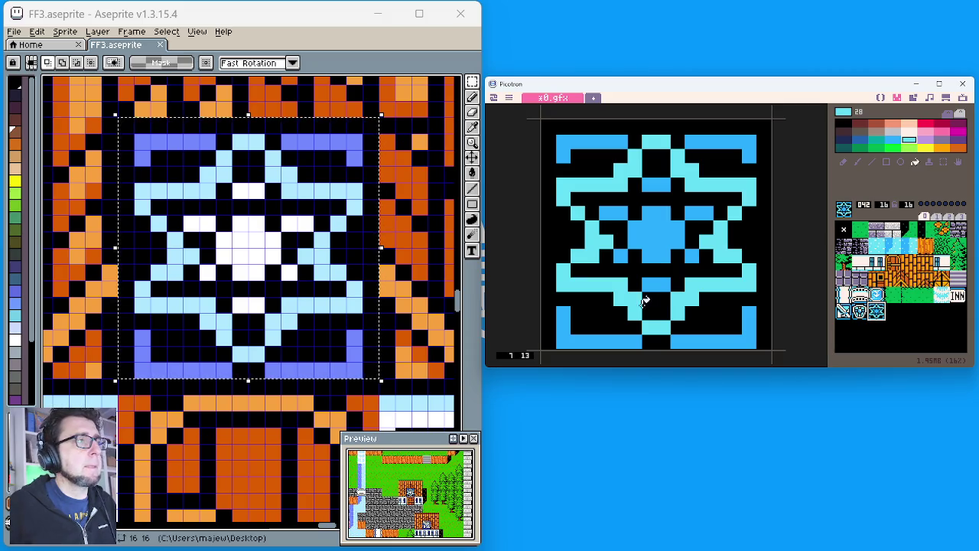
Fill the star's centre and the six surrounding blocks white with colour 7.
left_click(909, 131)
left_click(652, 243)
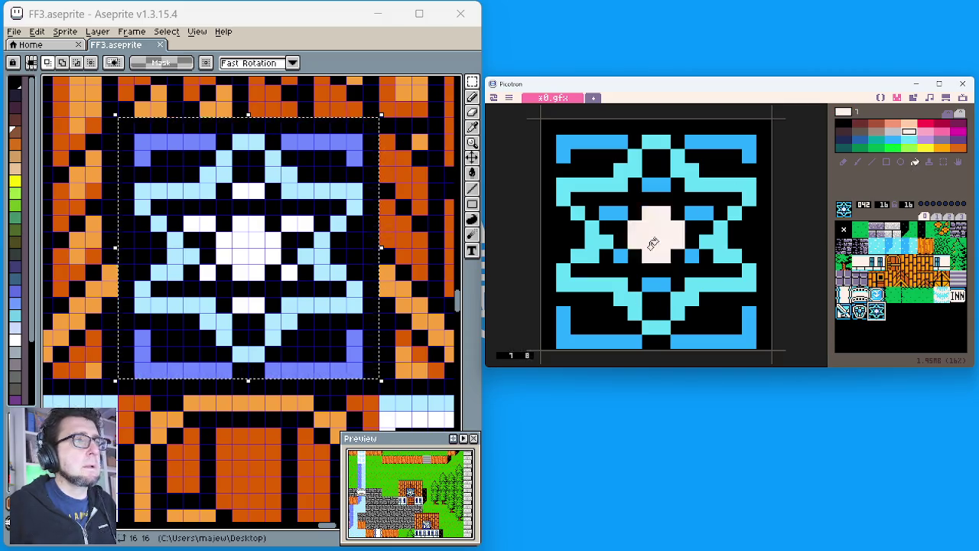
left_click(616, 211)
left_click(651, 185)
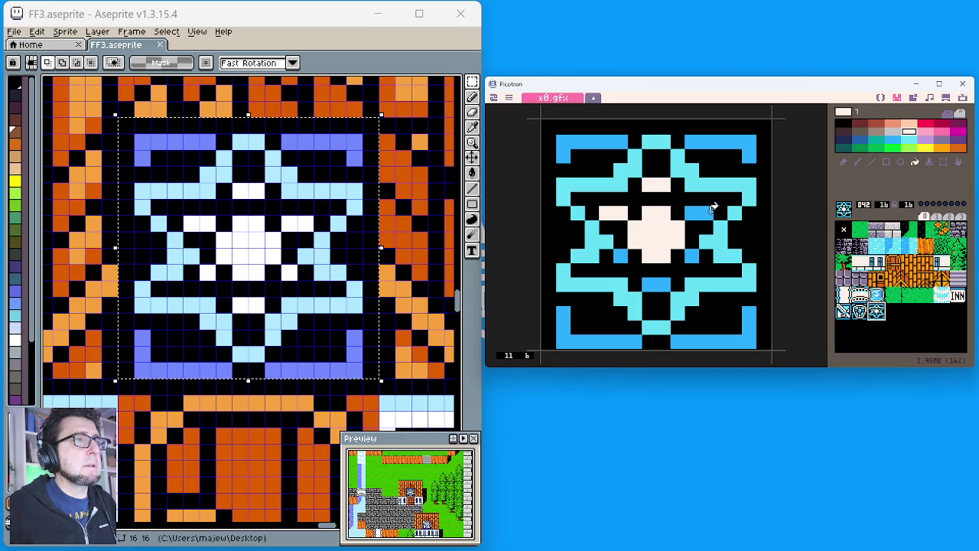
left_click(705, 211)
left_click(693, 254)
left_click(656, 283)
left_click(621, 254)
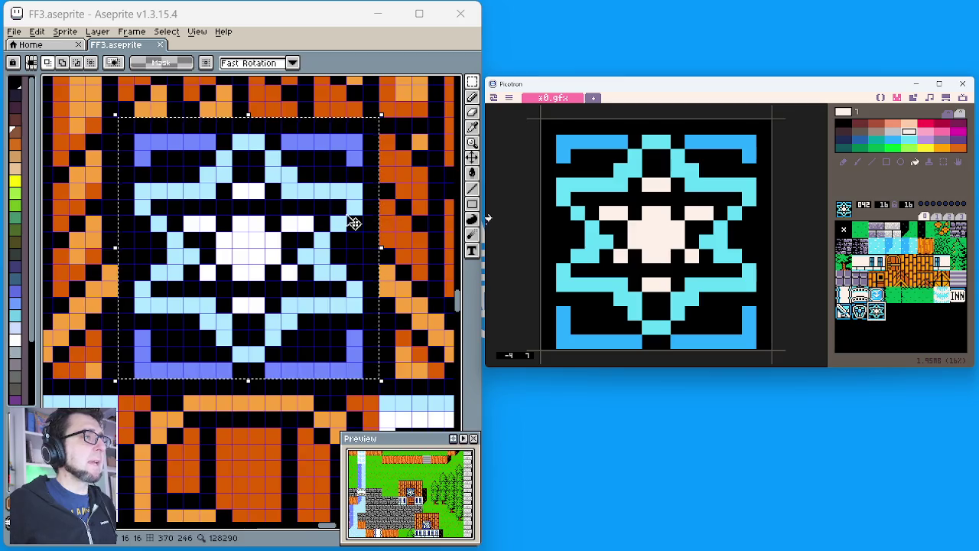
Go to the map editor's 0.map and stamp the star tile on the upper house.
scroll(360, 219, "down", 3)
left_click(881, 98)
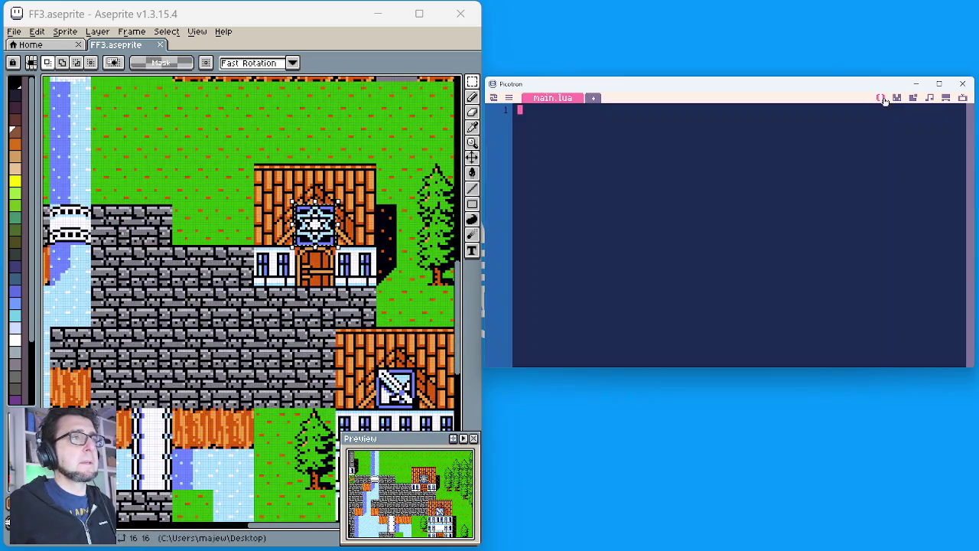
left_click(896, 97)
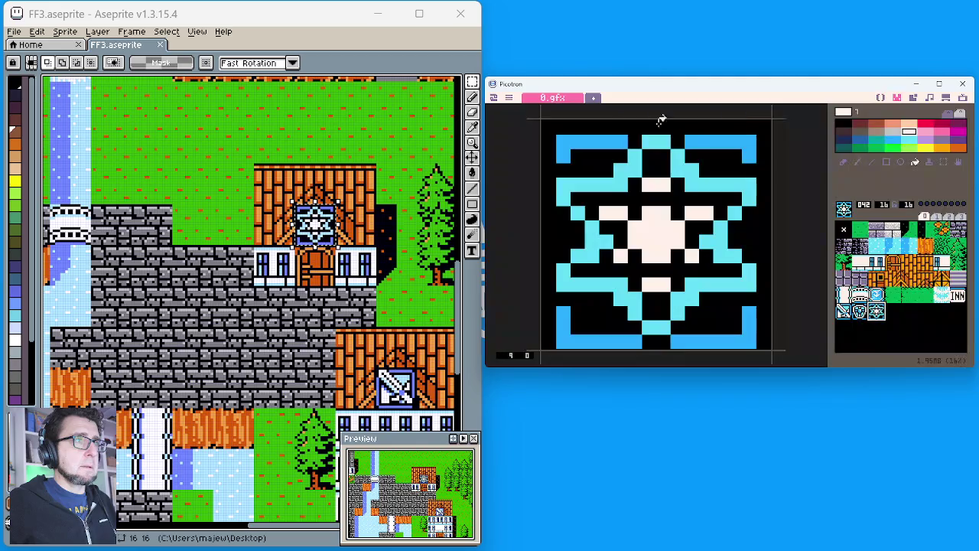
left_click(913, 98)
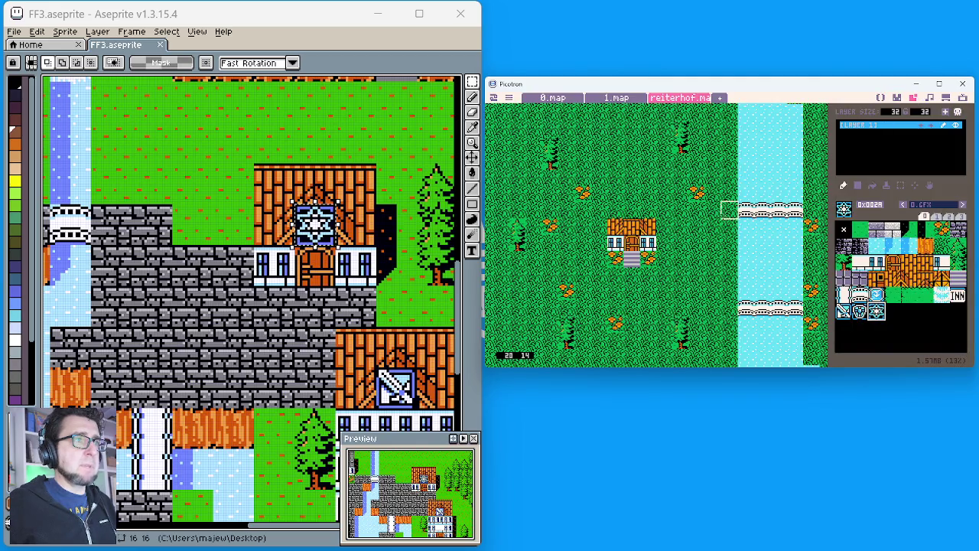
left_click(566, 98)
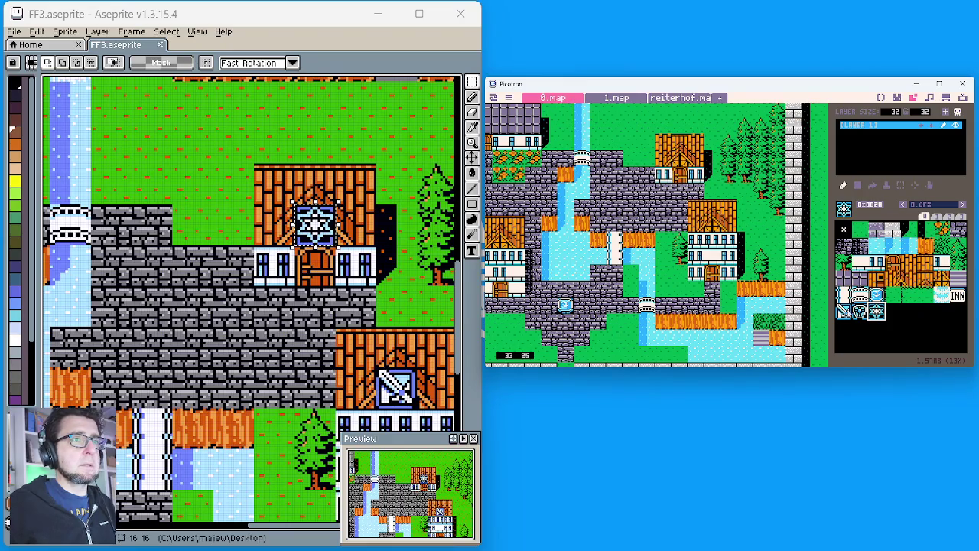
left_click(679, 158)
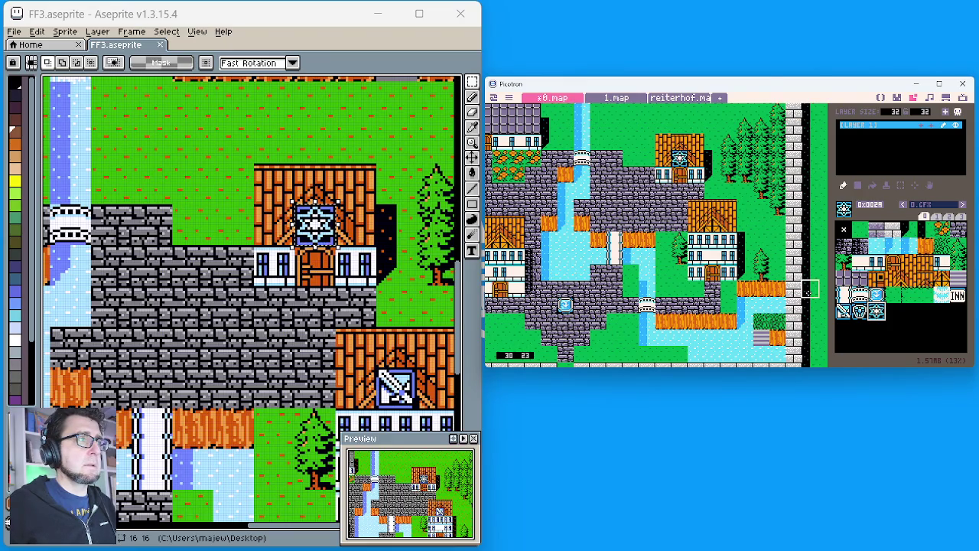
Stamp the sword sign tile on the second house's roof and pan around the town map.
left_click(843, 311)
left_click(712, 222)
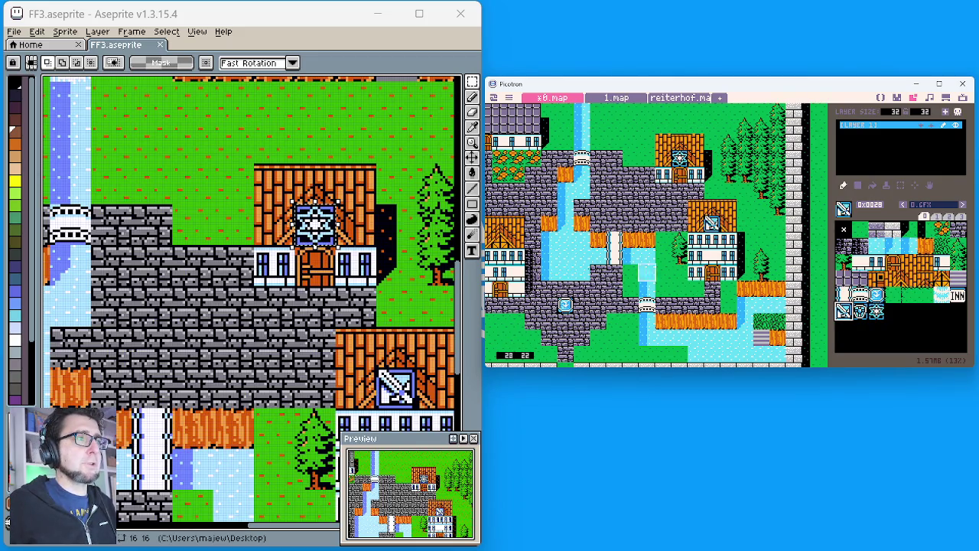
scroll(535, 275, "left", 5)
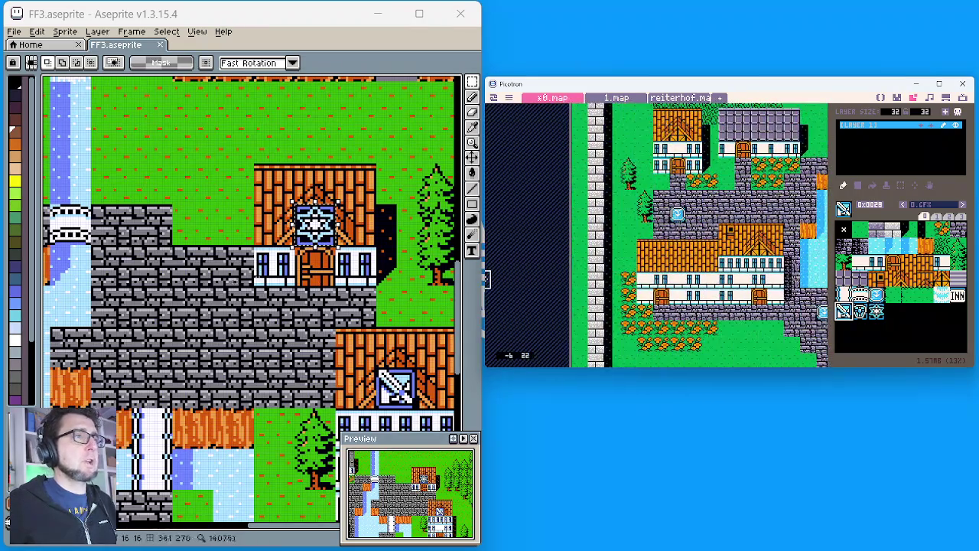
scroll(252, 305, "down", 3)
scroll(344, 267, "up", 4)
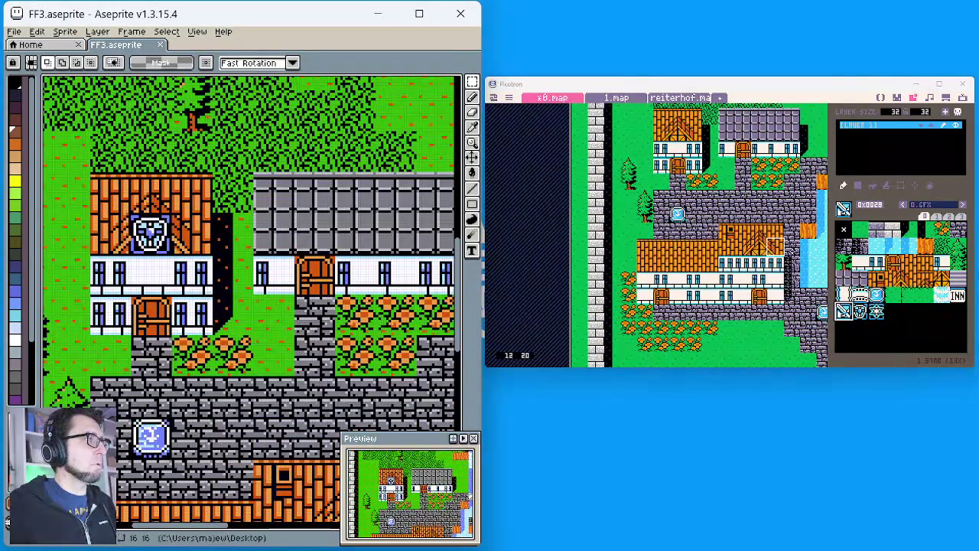
scroll(694, 150, "up", 1)
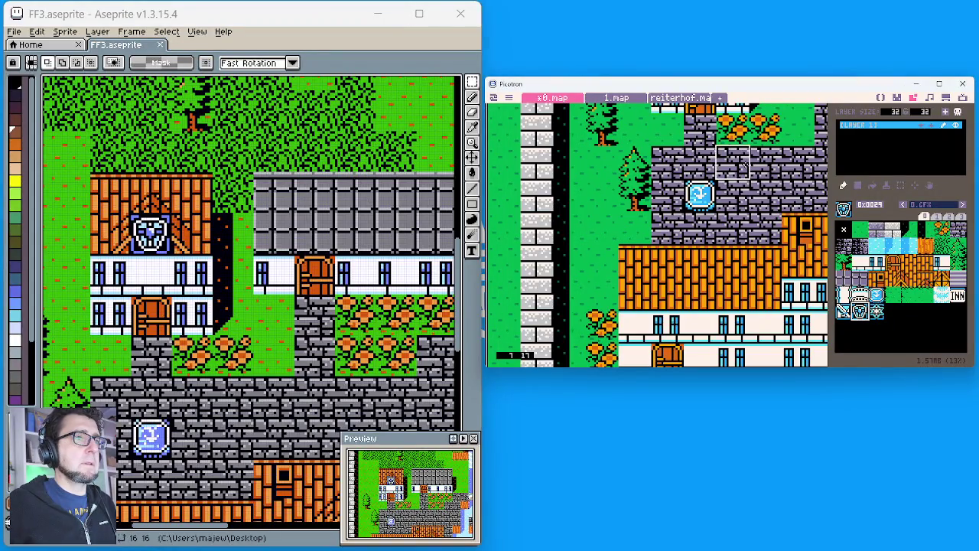
left_click_drag(715, 161, 718, 239)
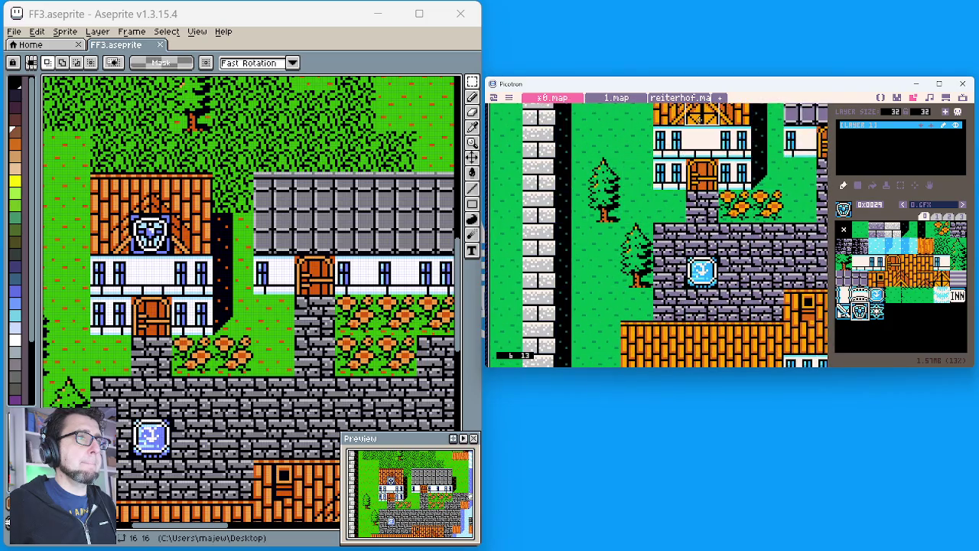
left_click_drag(711, 329, 709, 214)
scroll(264, 275, "down", 3)
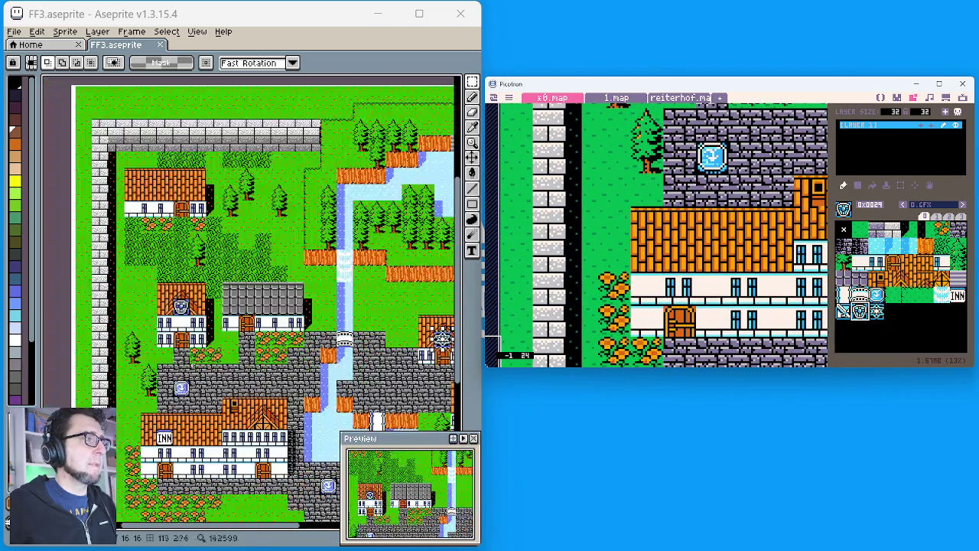
scroll(188, 395, "up", 1)
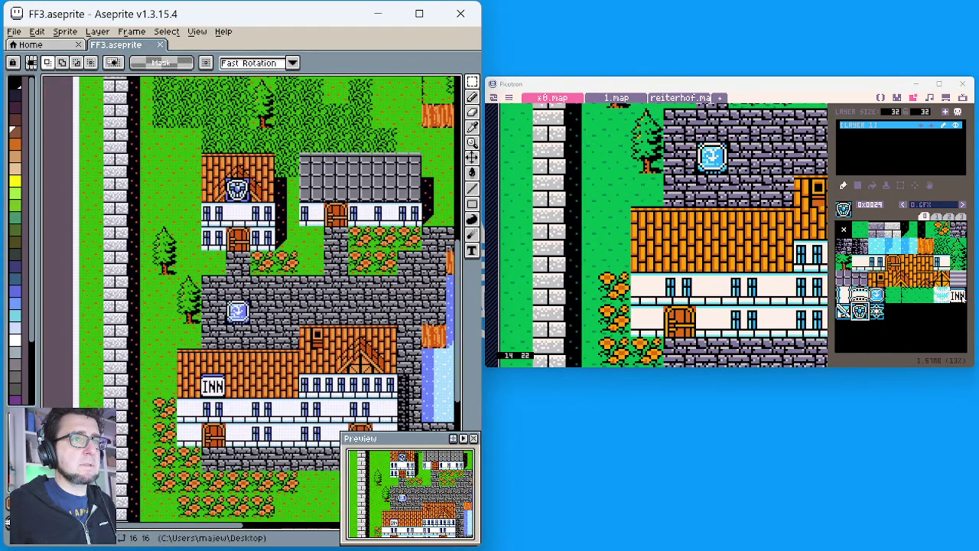
left_click(957, 296)
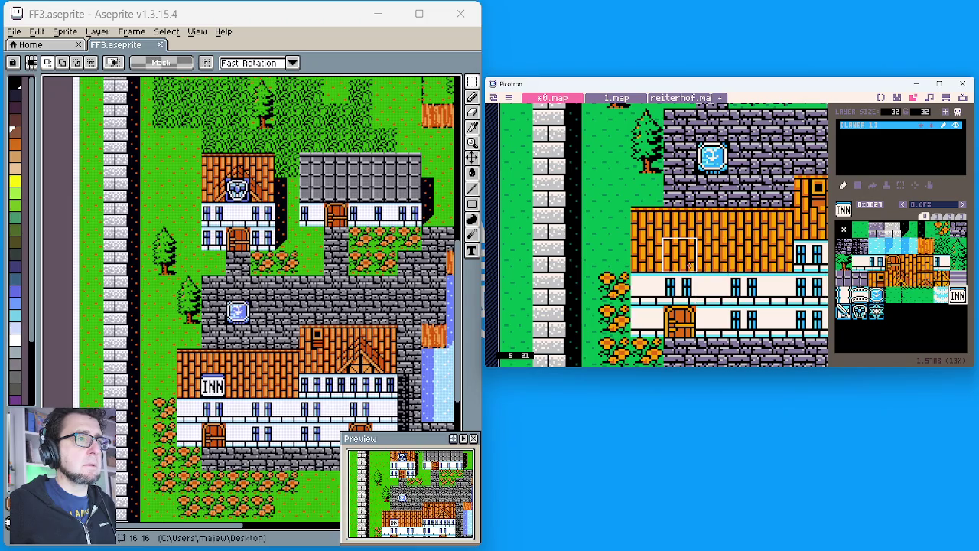
Pan the Picotron map over to another part of the town.
scroll(732, 297, "down", 4)
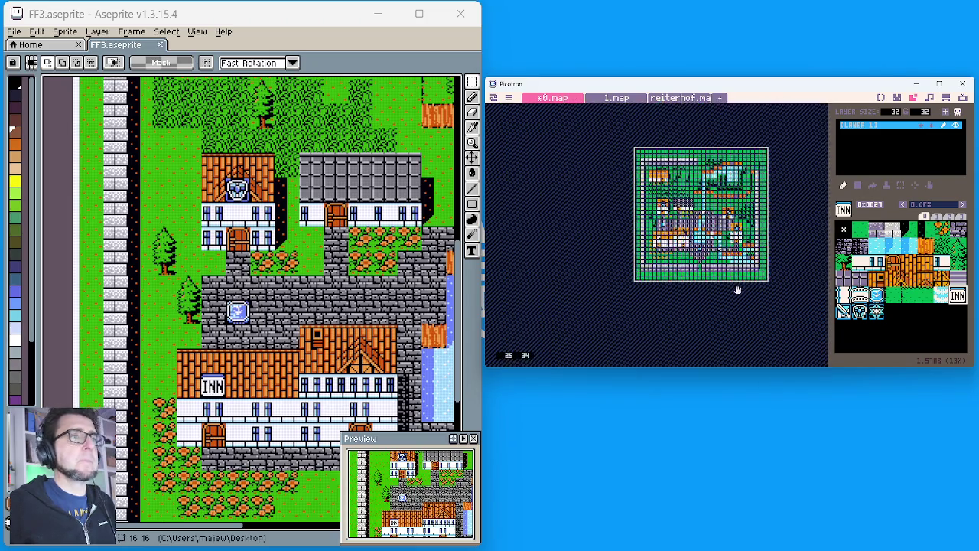
scroll(698, 306, "up", 4)
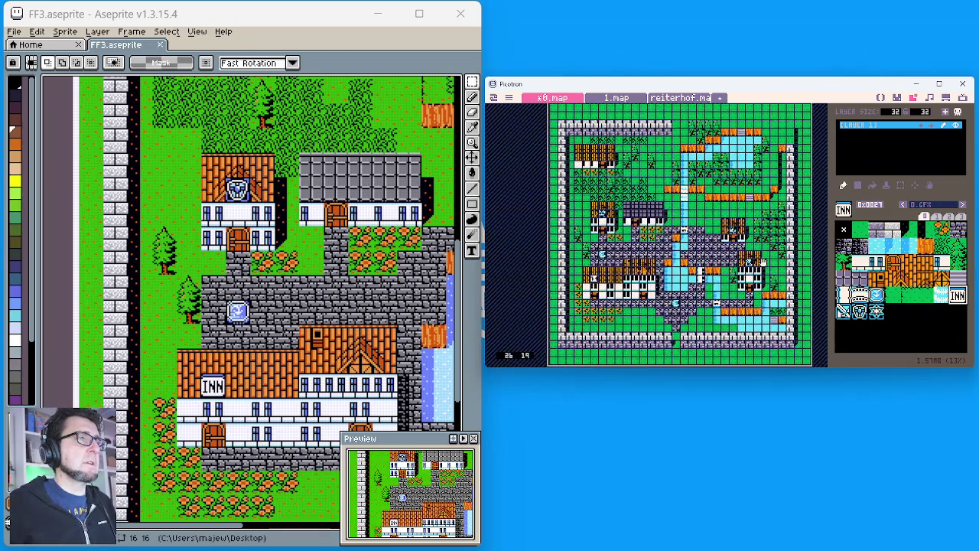
scroll(765, 260, "up", 3)
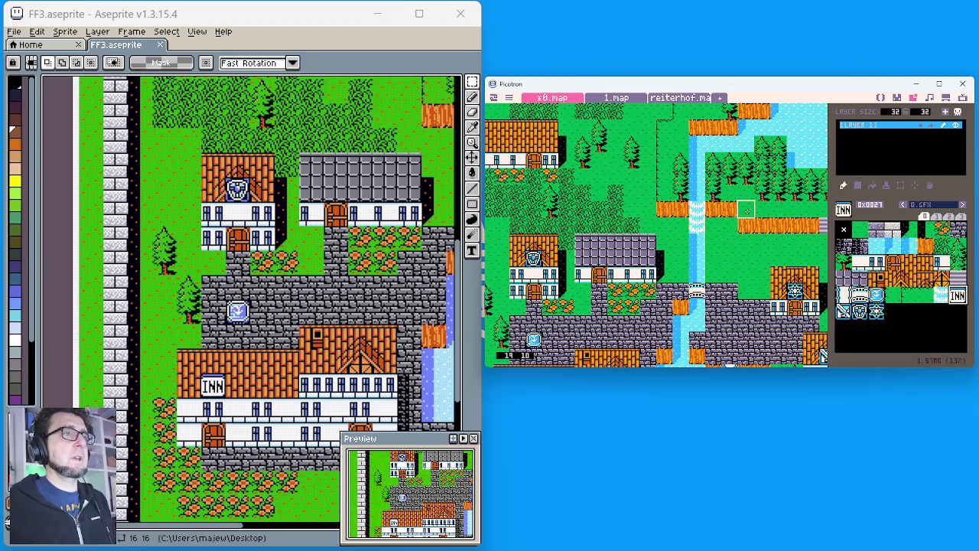
left_click_drag(745, 214, 696, 309)
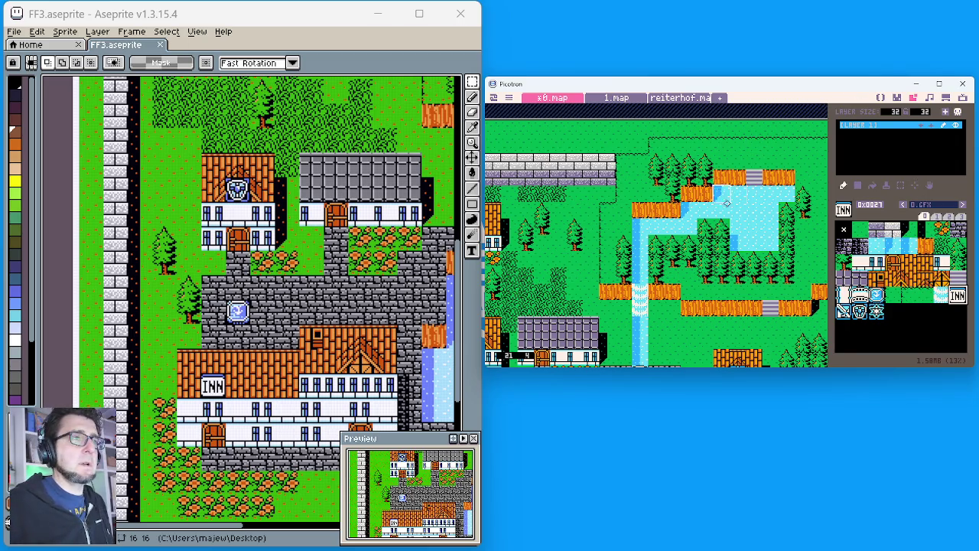
Zoom out to show the whole walled town and save the cart as /fftest.p64.
scroll(667, 249, "down", 1)
scroll(666, 249, "down", 4)
scroll(666, 249, "down", 4)
scroll(763, 320, "down", 5)
scroll(762, 320, "right", 7)
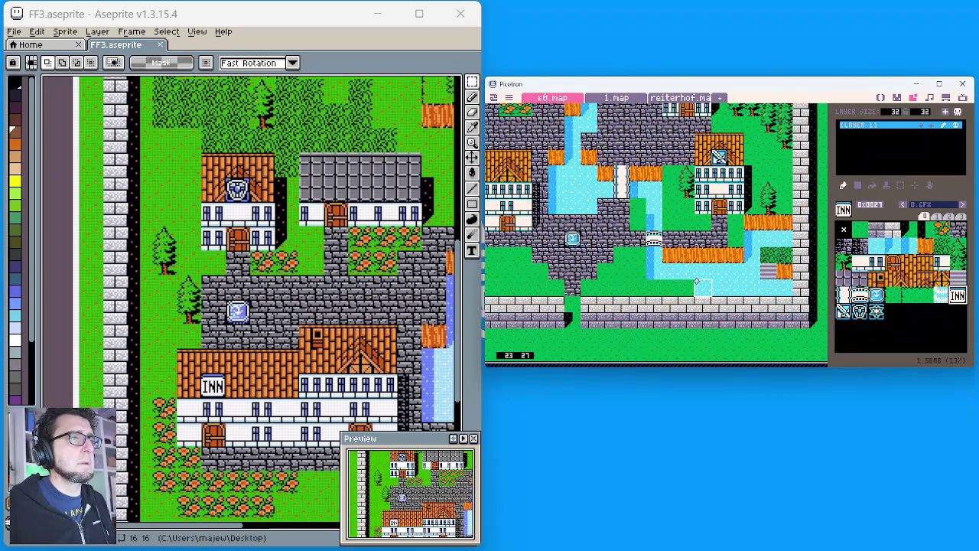
scroll(654, 270, "down", 2)
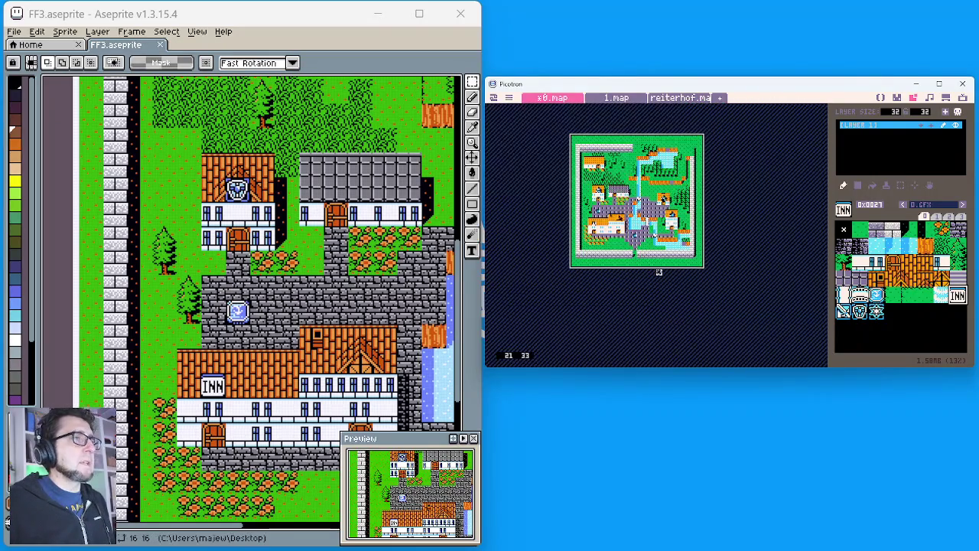
scroll(654, 269, "up", 1)
scroll(672, 225, "up", 5)
scroll(672, 226, "left", 3)
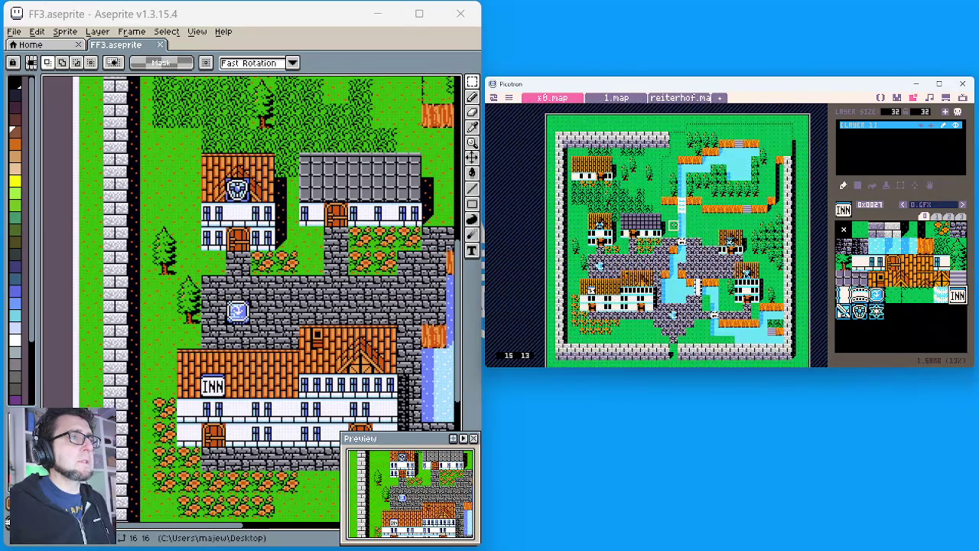
key("ctrl+s")
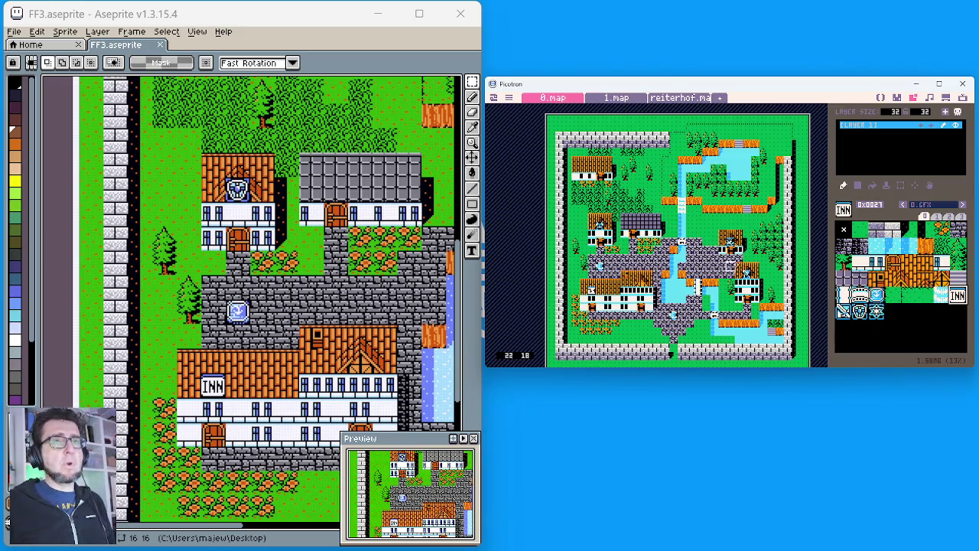
Zoom in to inspect the houses' shop signs, then close the Aseprite reference window.
scroll(666, 240, "up", 1)
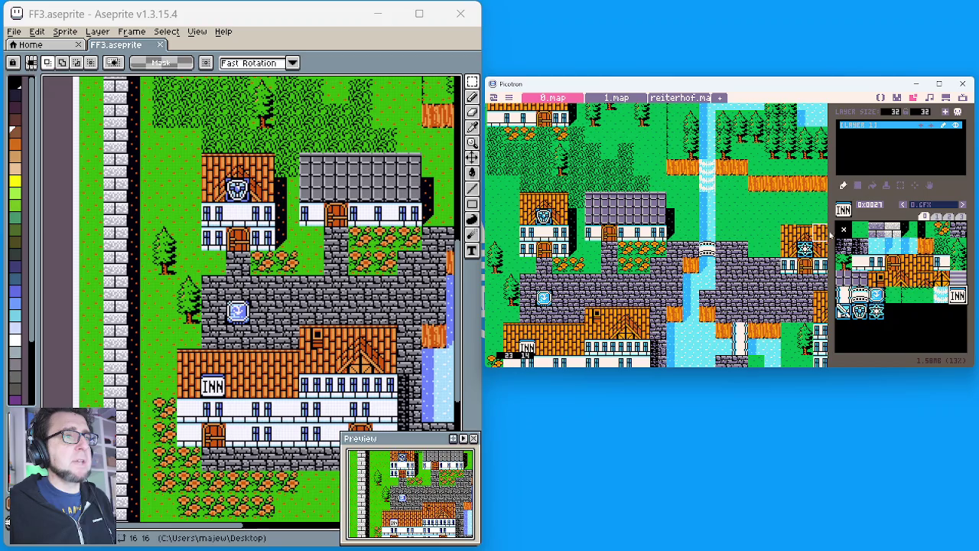
scroll(750, 284, "up", 3)
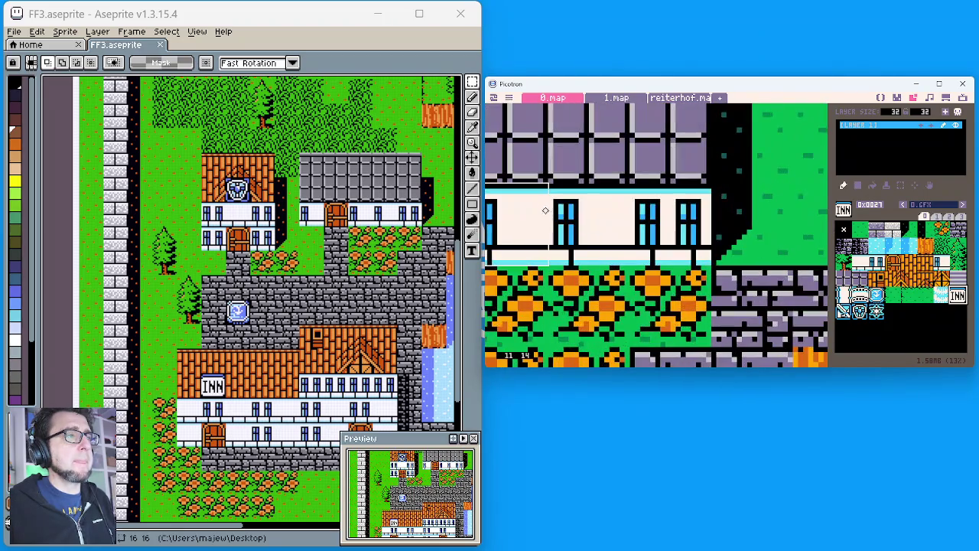
scroll(598, 271, "down", 2)
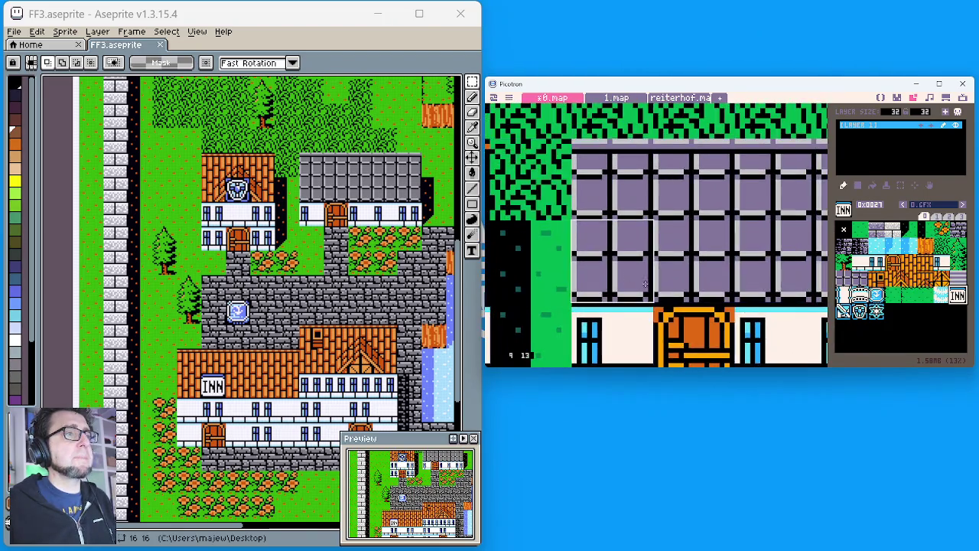
scroll(600, 268, "left", 3)
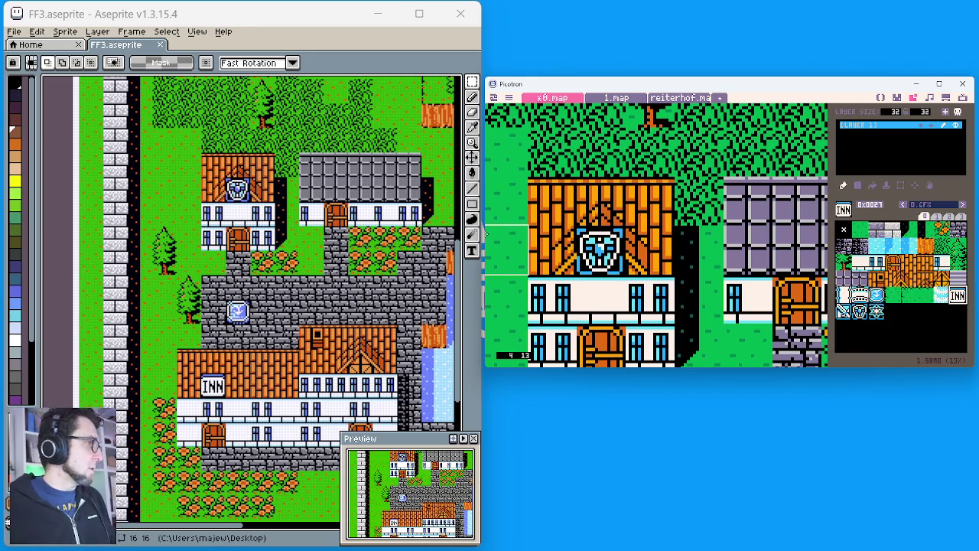
left_click(460, 13)
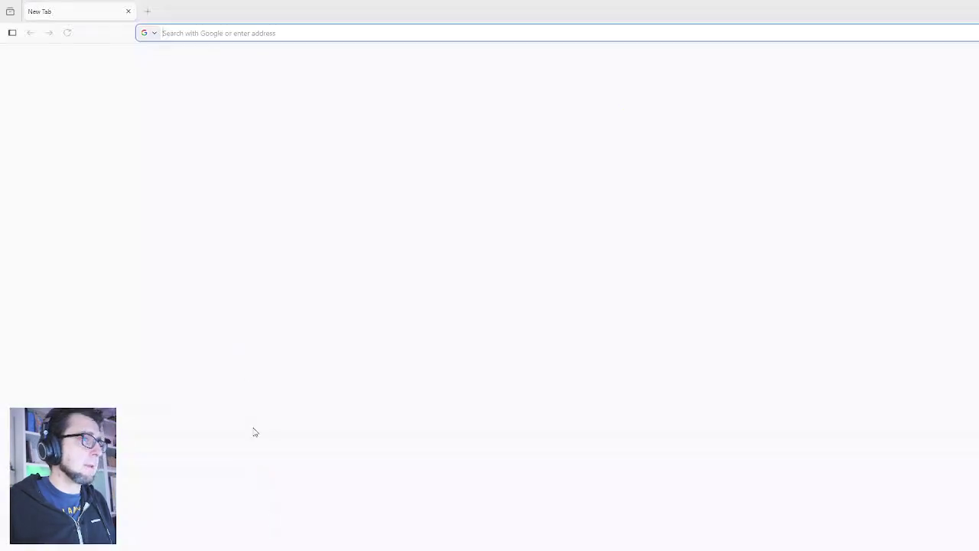
Place a restored Firefox window beside Picotron and search for 'final fantasy 3 nes sprites'.
double_click(313, 4)
mouse_move(397, 162)
left_mouse_down()
mouse_move(149, 81)
mouse_move(201, 30)
left_mouse_up()
type("final ")
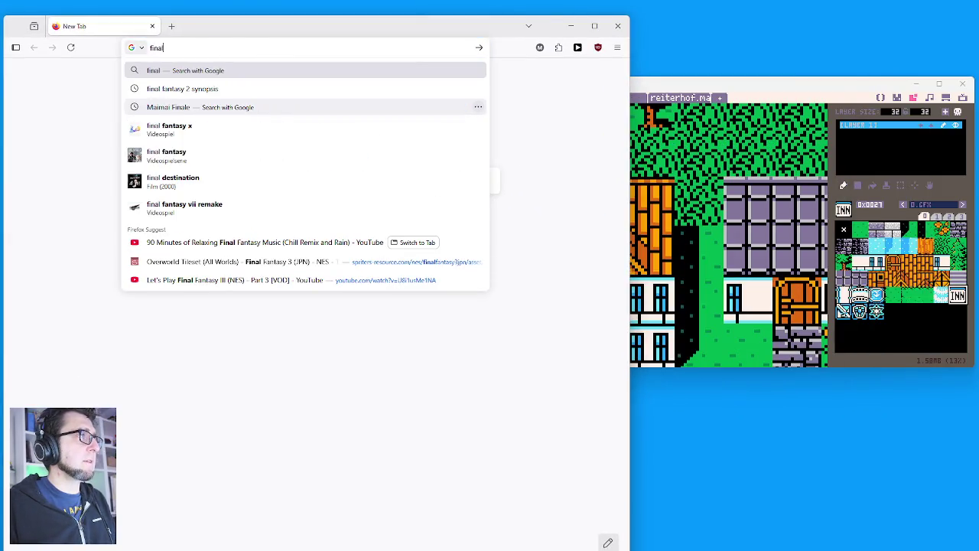
type("fantasy 3 n")
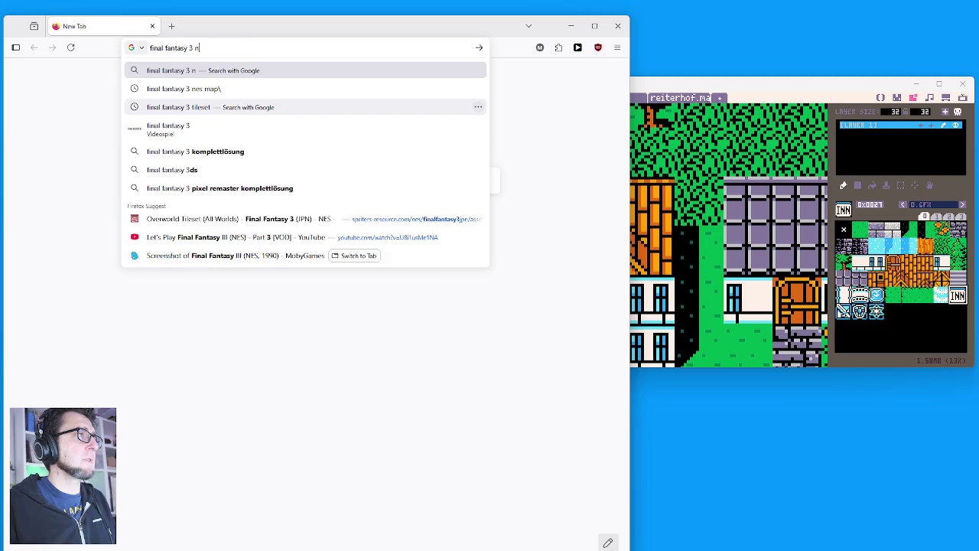
type("es sprites")
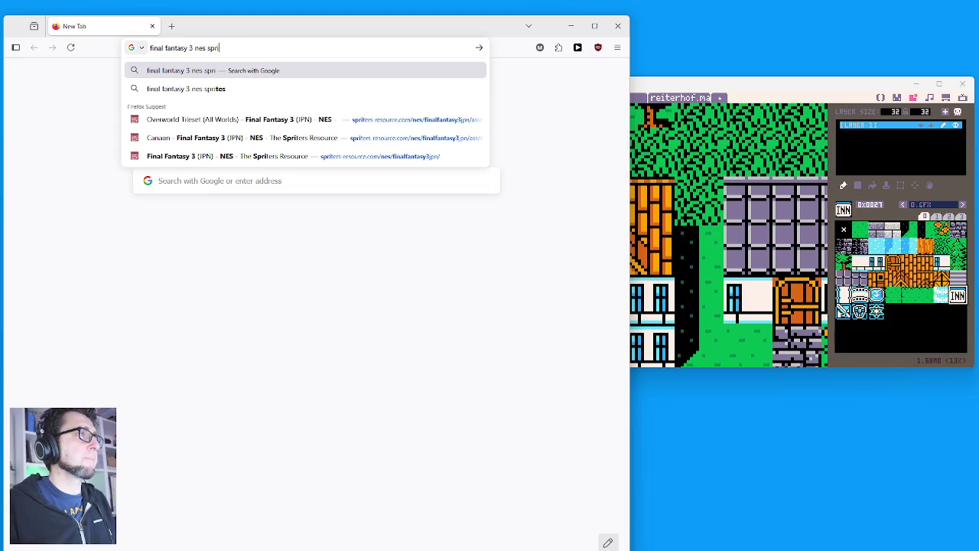
key("Return")
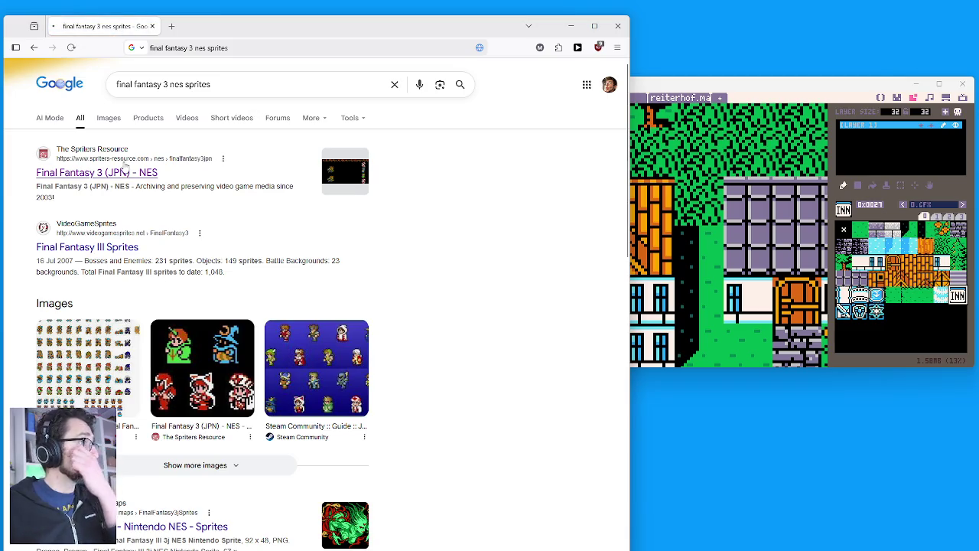
Open The Spriters Resource's Final Fantasy 3 page and its Guest Companions sheet.
left_click(123, 170)
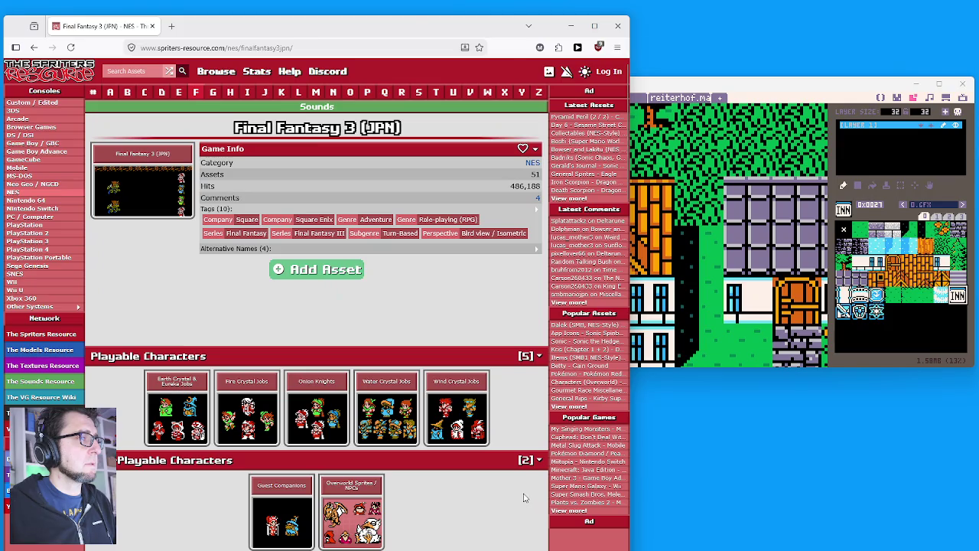
scroll(461, 491, "down", 3)
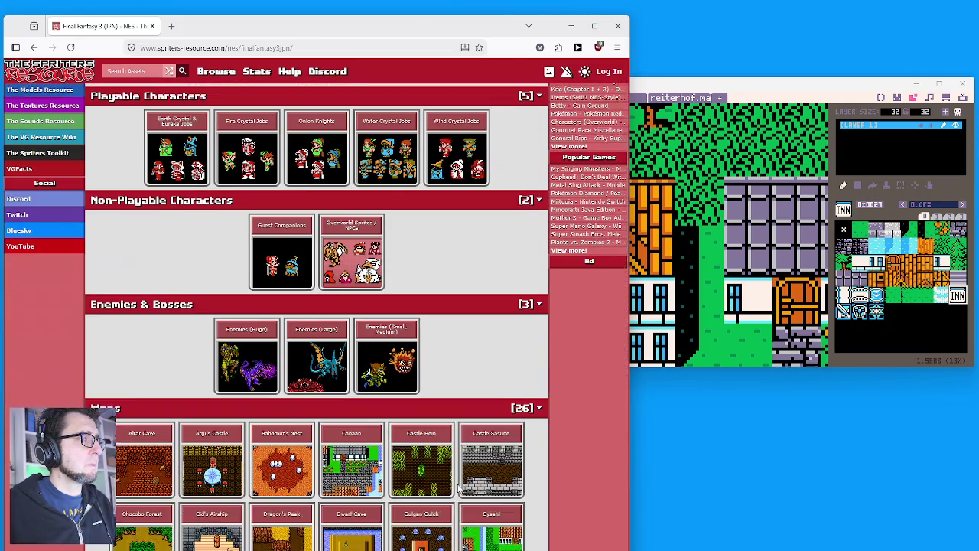
left_click(292, 251)
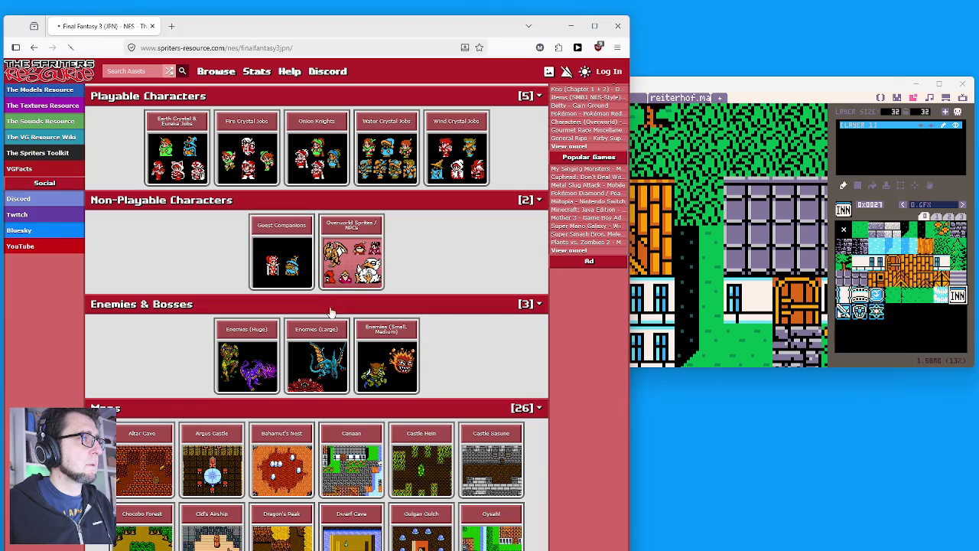
View the Guest Companions sheet enlarged, zooming between 1x and 2x.
left_click(295, 346)
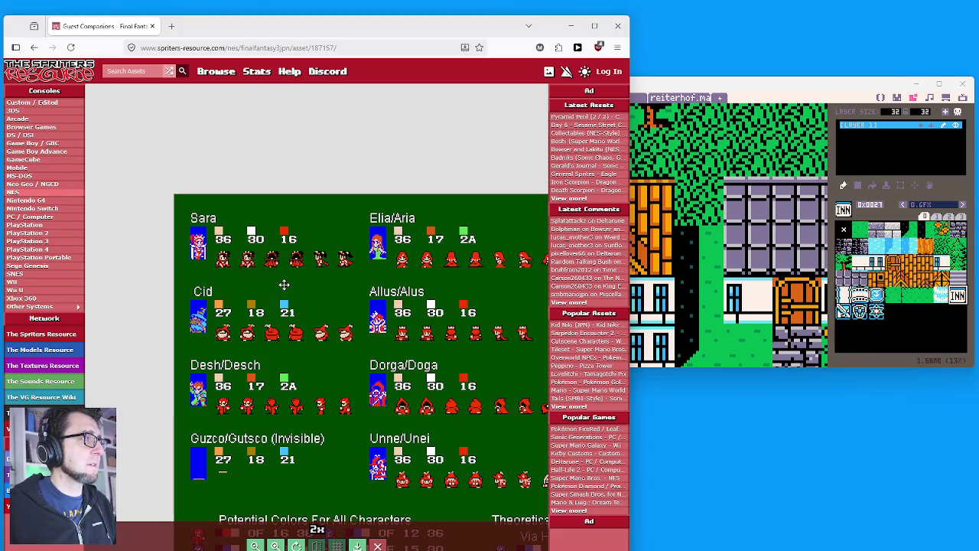
scroll(284, 284, "down", 1)
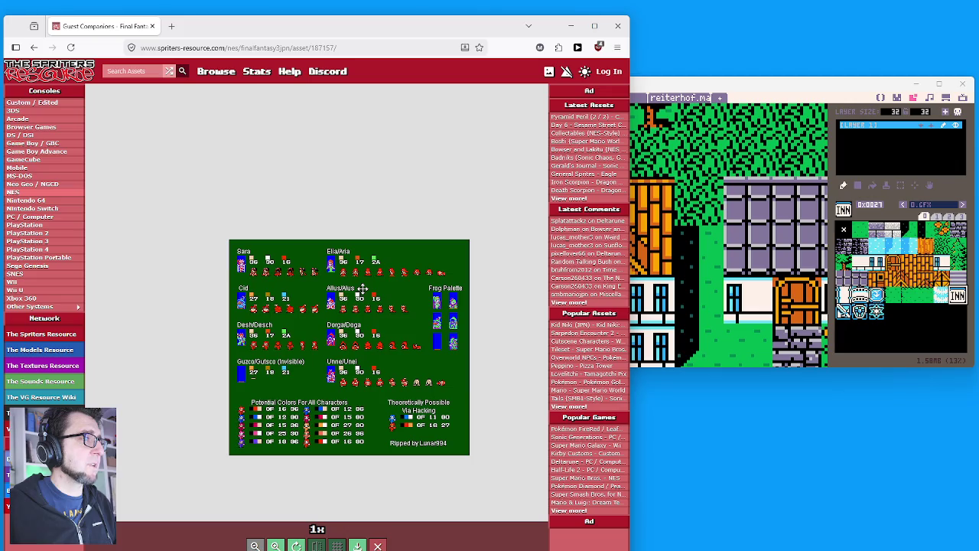
scroll(301, 339, "up", 1)
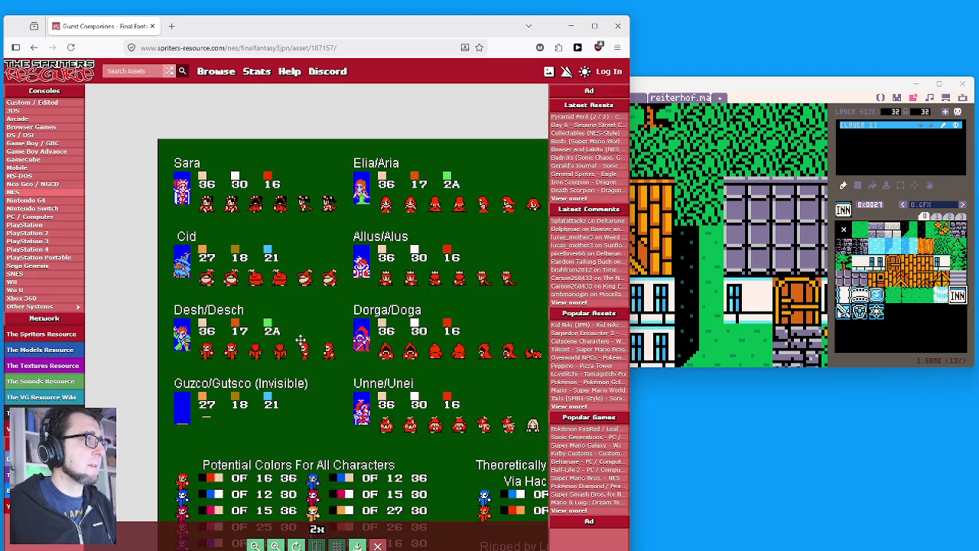
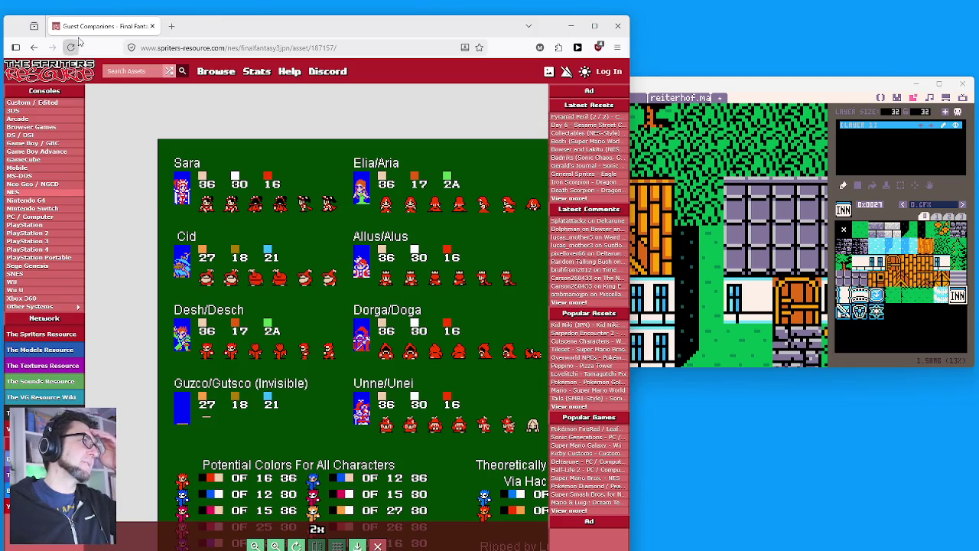
View the Earth Crystal & Eureka Jobs and Fire Crystal Jobs sprite sheets at full size.
left_click(34, 48)
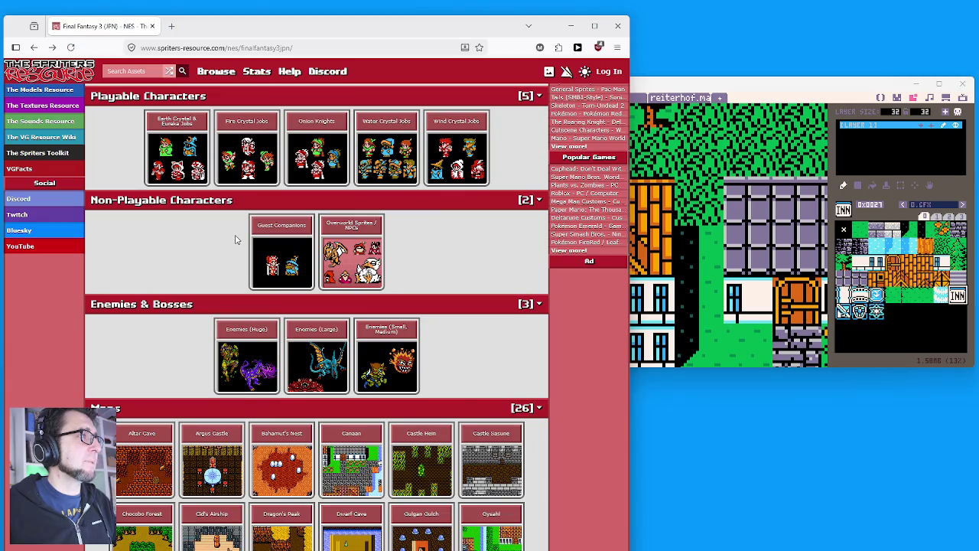
scroll(236, 240, "up", 1)
left_click(169, 195)
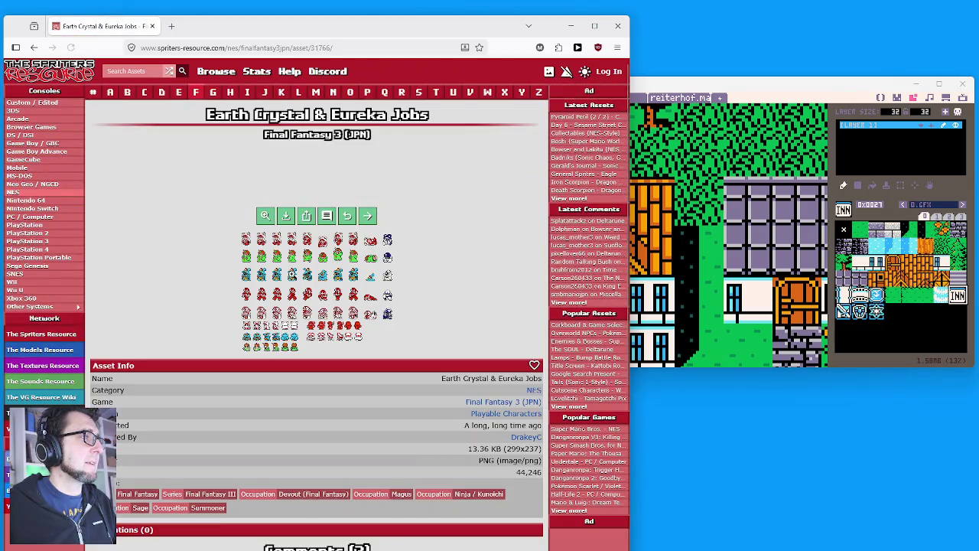
left_click(306, 313)
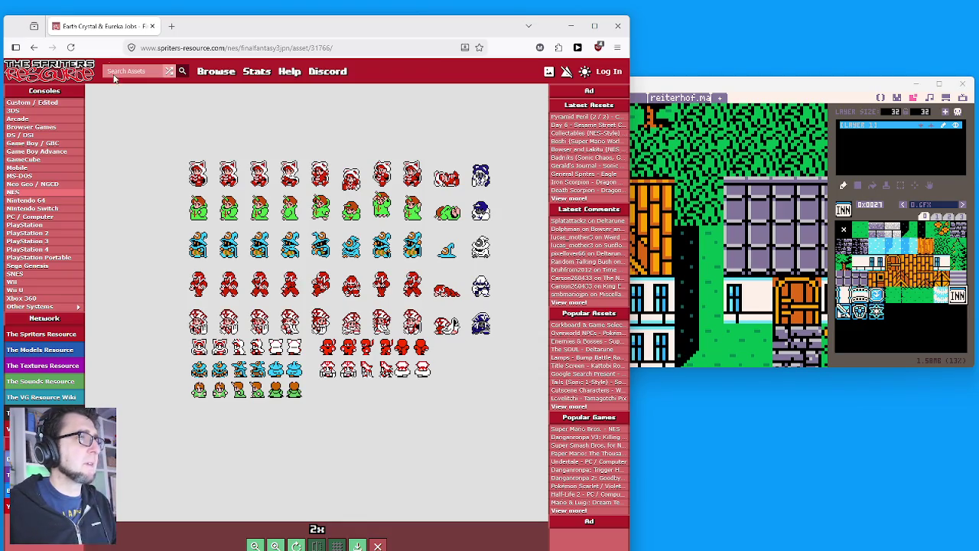
left_click(34, 47)
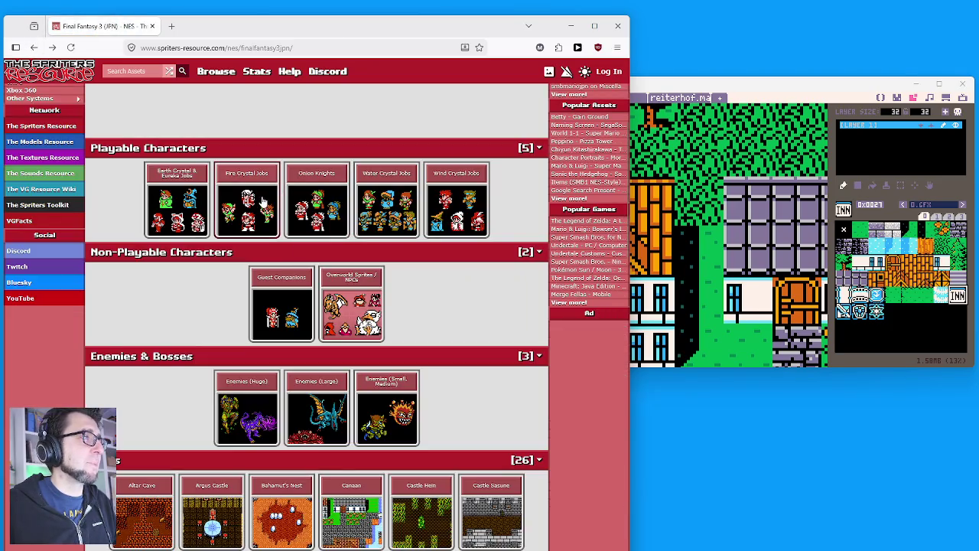
left_click(263, 201)
left_click(313, 317)
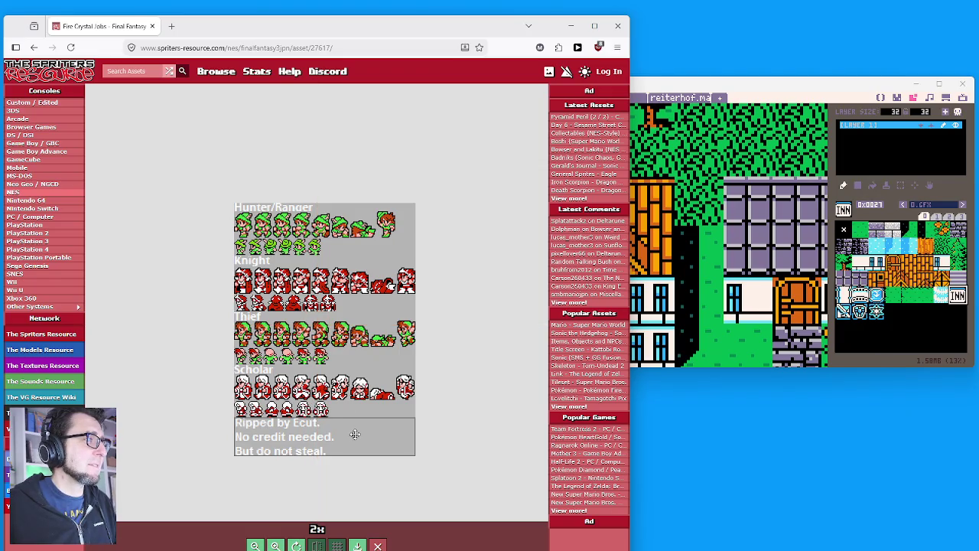
View the Onion Knights sheet full size, then open the Water Crystal Jobs asset page.
left_click(34, 48)
left_click(335, 222)
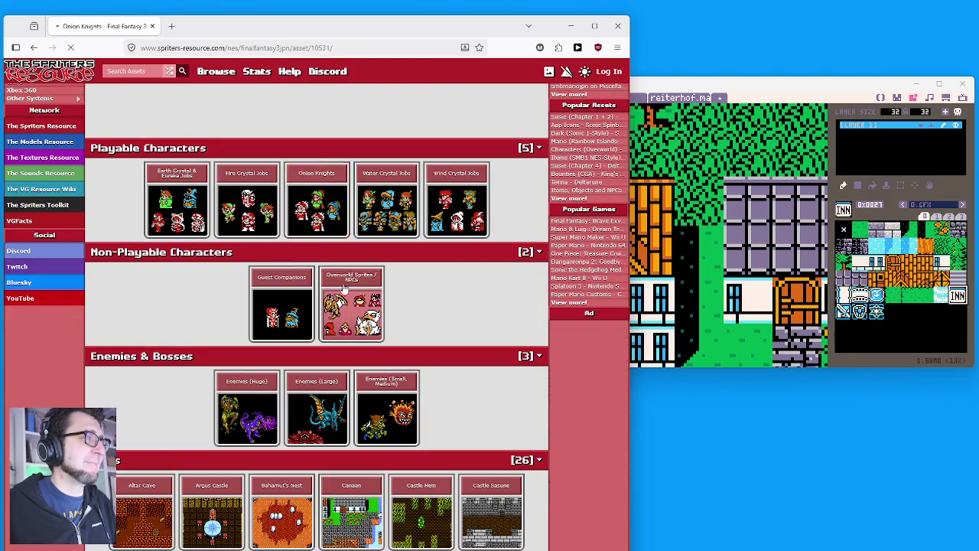
left_click(344, 296)
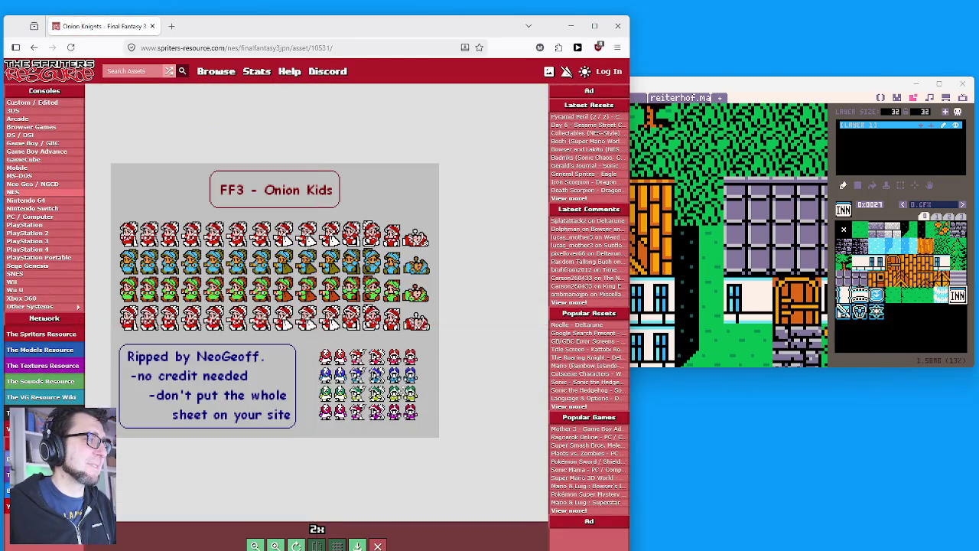
left_click(33, 48)
left_click(390, 203)
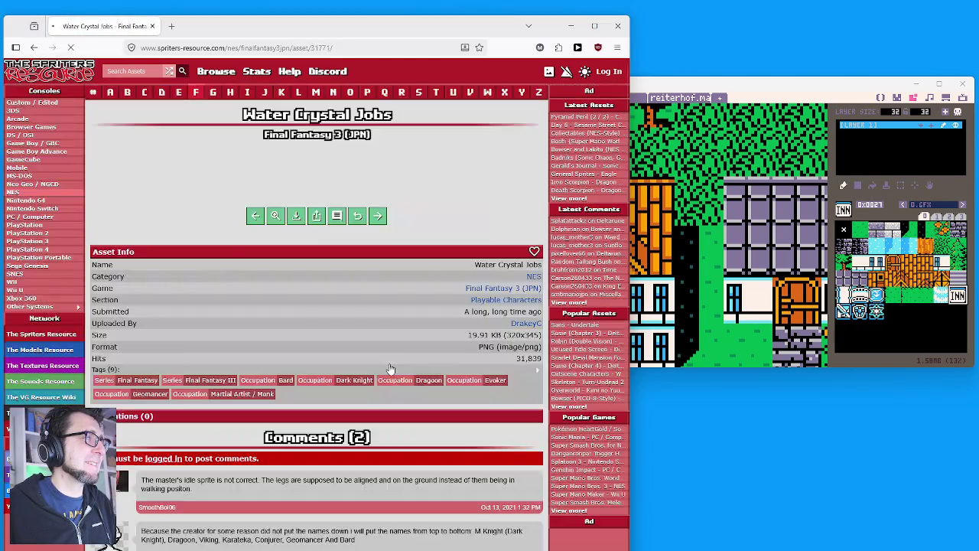
View the Water Crystal and Wind Crystal Jobs sheets full size, hiding the crosshair guides.
left_click(325, 309)
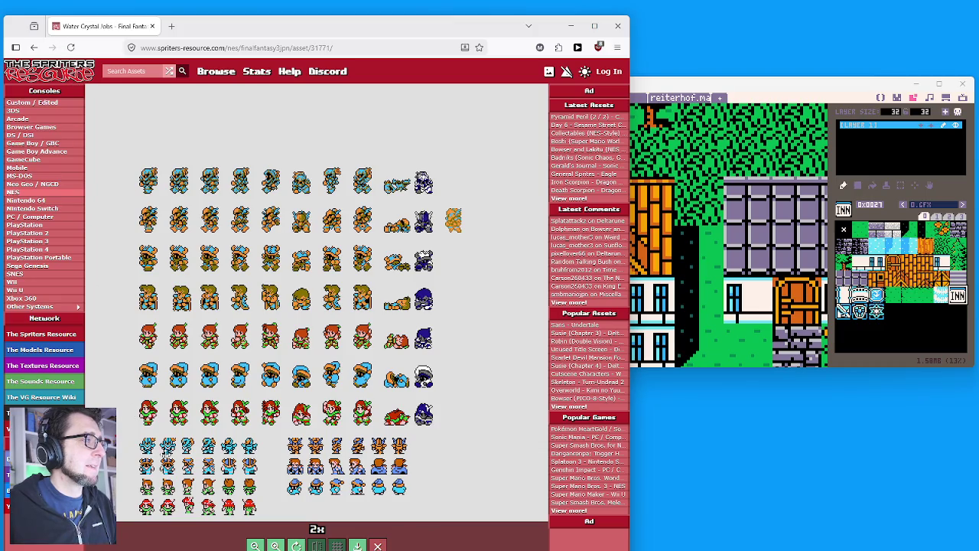
left_click(33, 49)
left_click(461, 176)
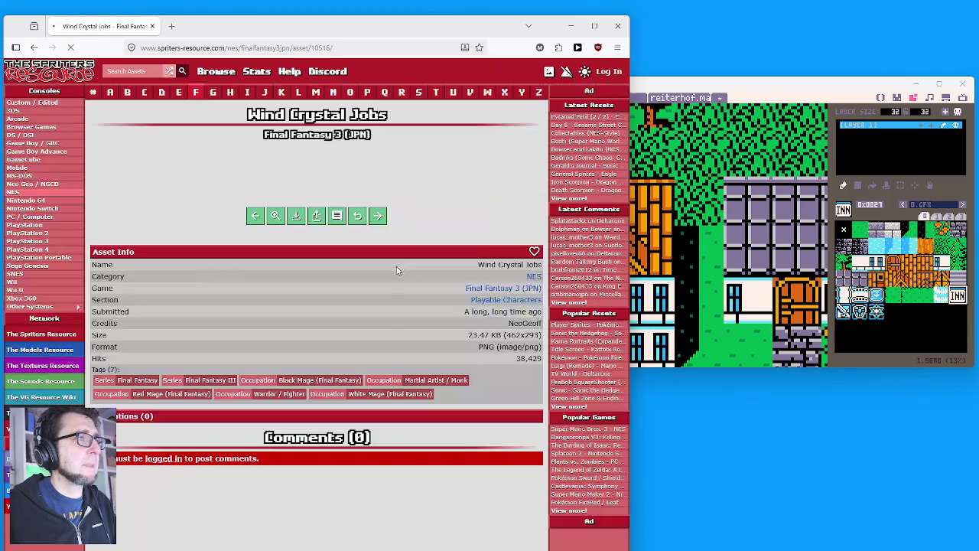
scroll(351, 222, "down", 2)
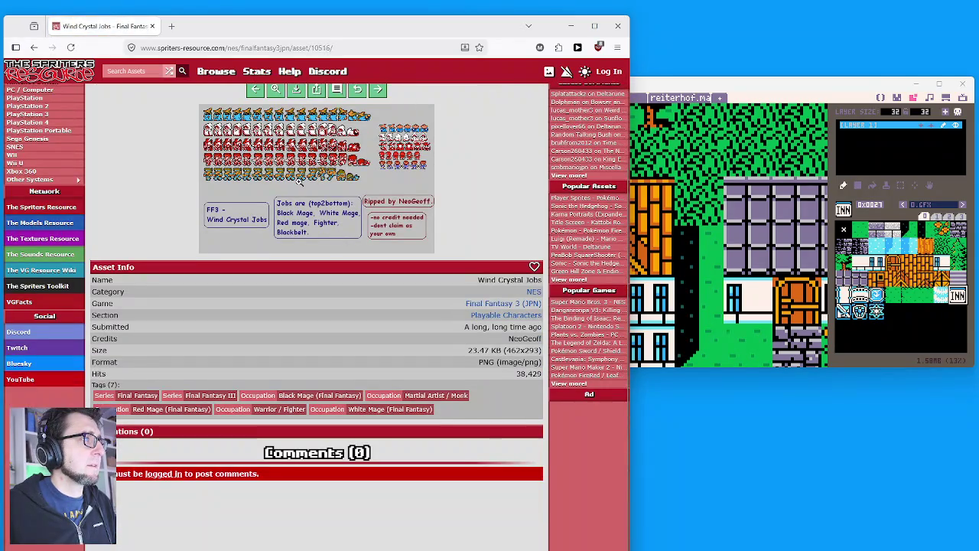
left_click(362, 160)
left_click(426, 330)
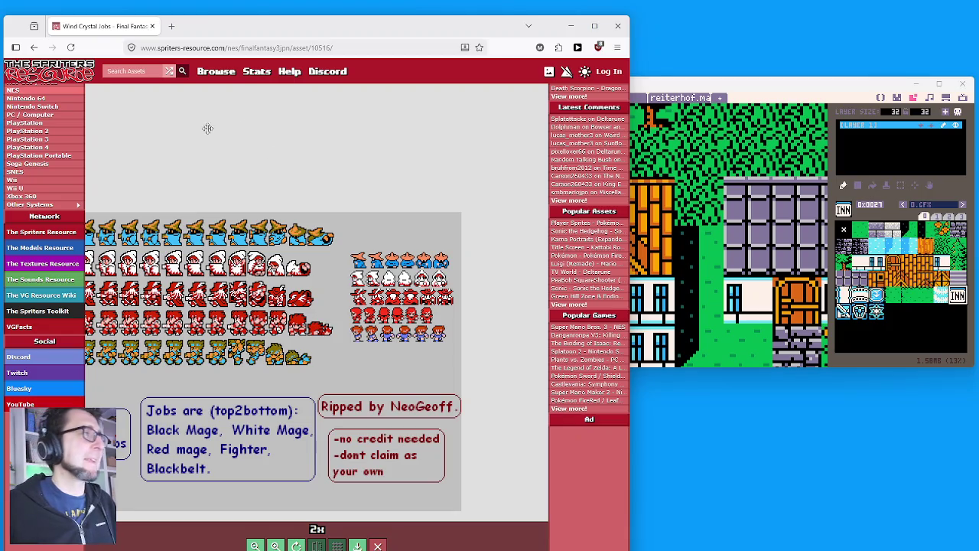
Reopen the Earth Crystal & Eureka Jobs sprite sheet at full size.
left_click(34, 47)
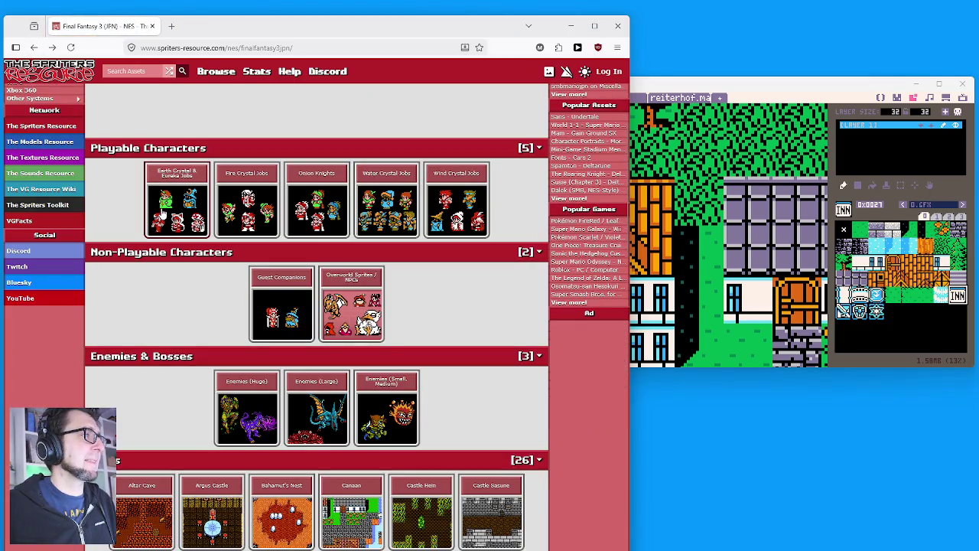
left_click(161, 218)
left_click(261, 325)
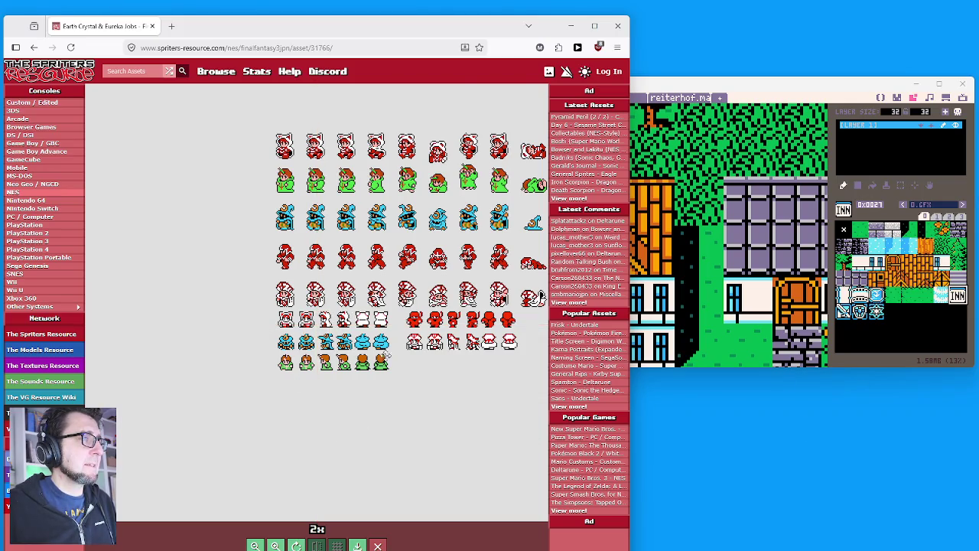
Zoom the Earth Crystal sheet to 8x and pan to the White Mage front, side and back sprites.
scroll(242, 245, "up", 5)
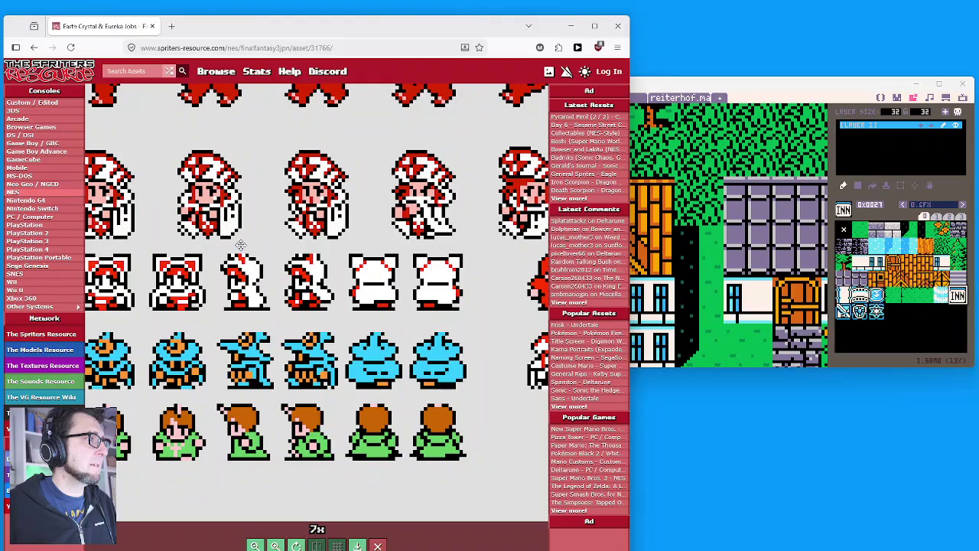
scroll(237, 248, "up", 1)
left_click_drag(279, 258, 367, 260)
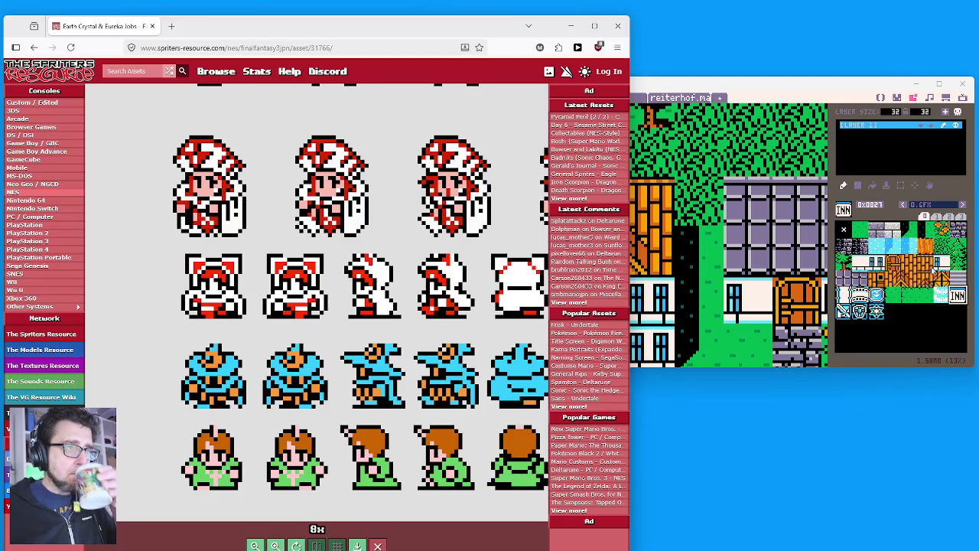
left_click(752, 80)
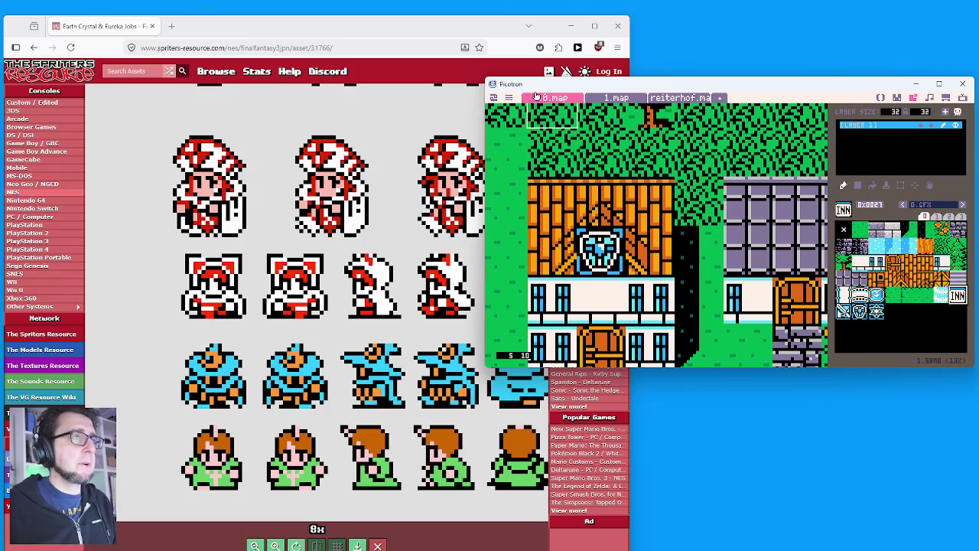
Save the cart with Ctrl+S and flip between the 1.map and 0.map tabs.
key("ctrl+s")
left_click(615, 97)
left_click(567, 99)
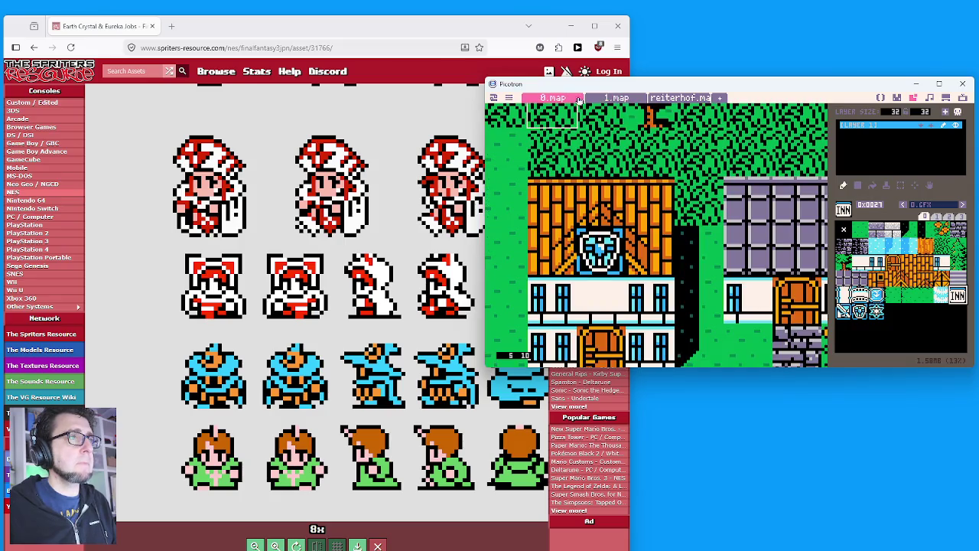
Create a new graphics file named dudes.gfx in the sprite editor.
left_click(896, 98)
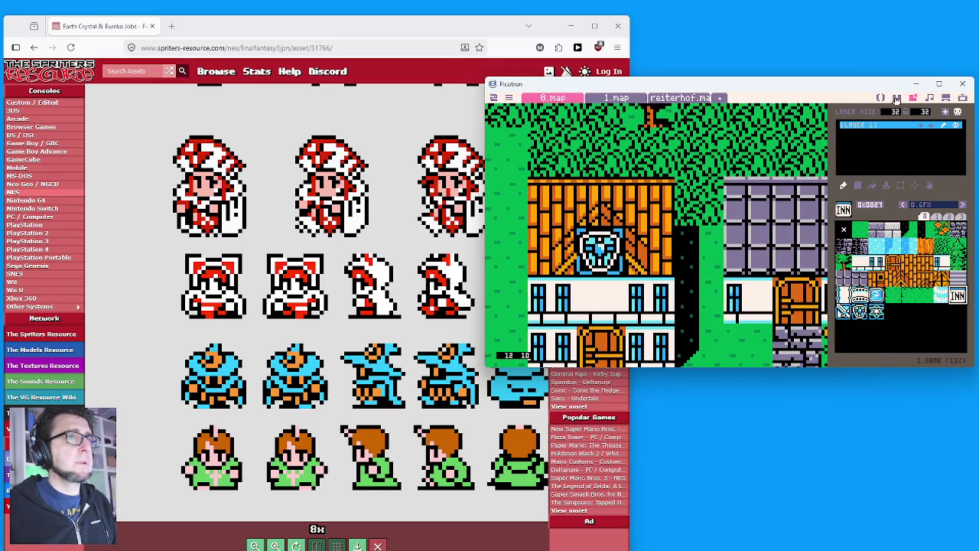
left_click(594, 101)
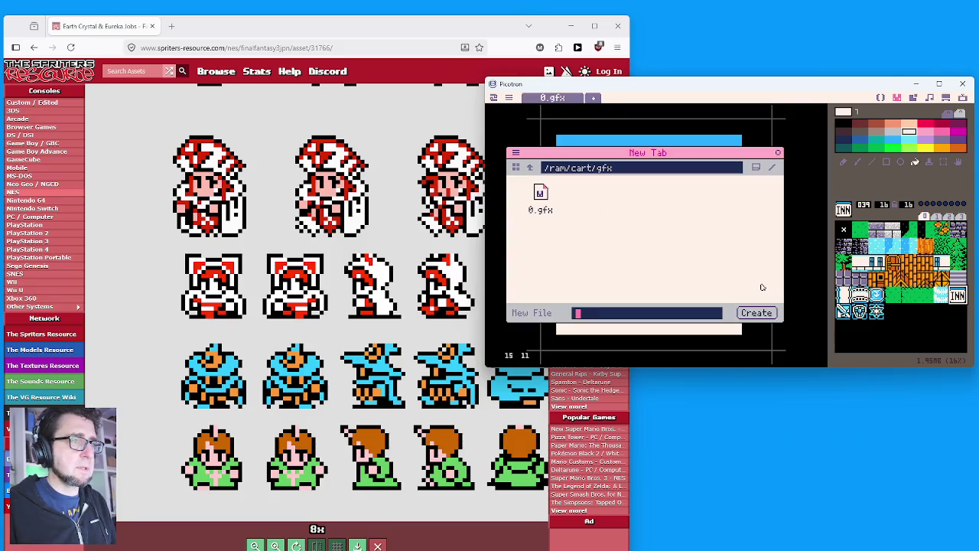
type("chars")
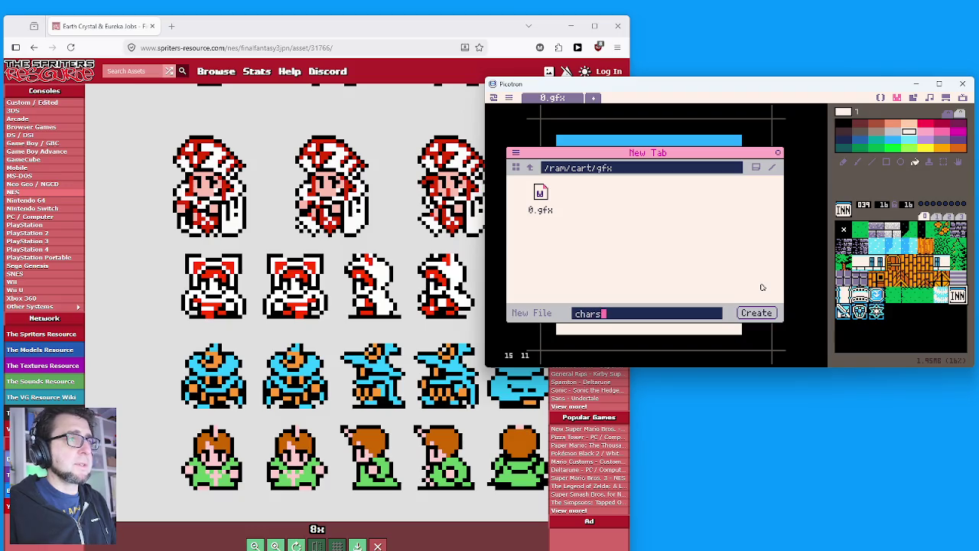
key("BackSpace")
type("ac")
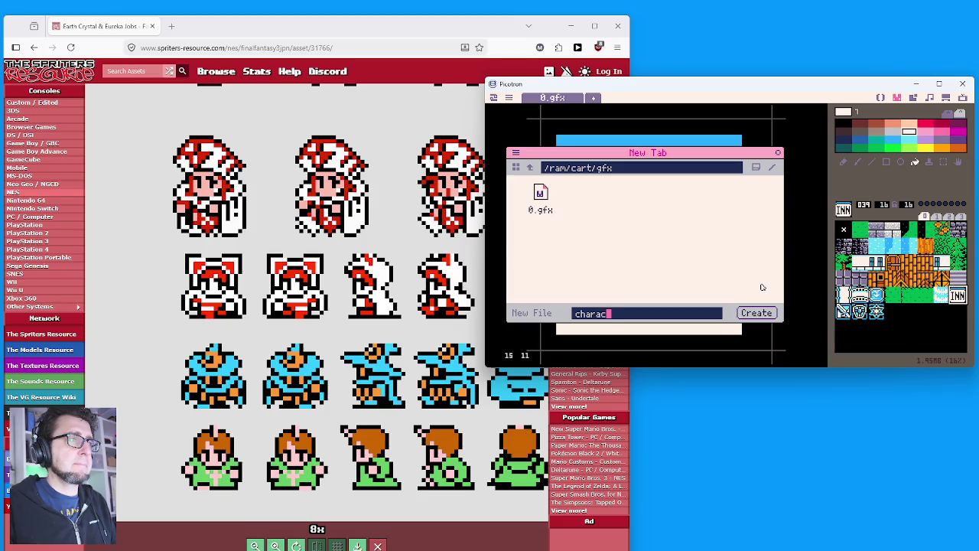
key("BackSpace")
key("BackSpace")
key("BackSpace")
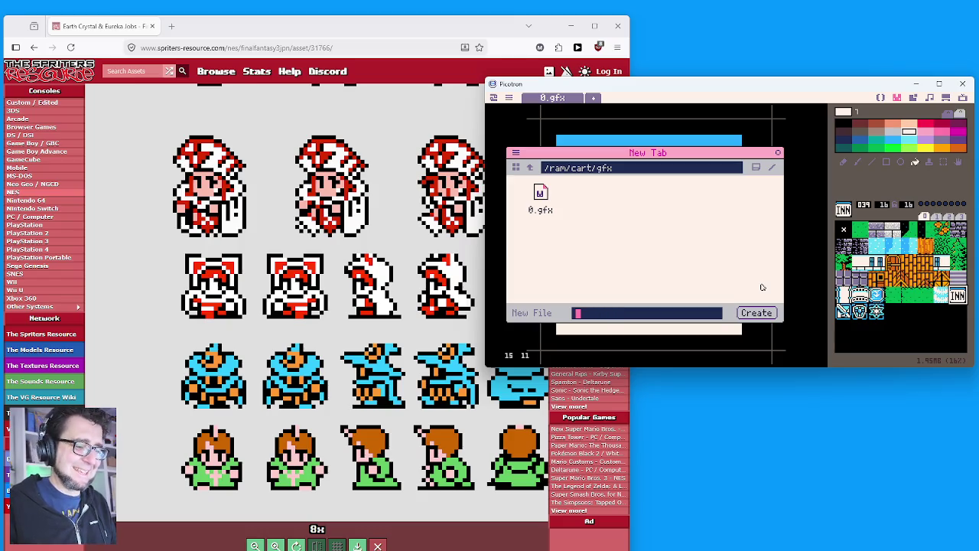
type("gu")
key("BackSpace")
key("BackSpace")
type("dudes")
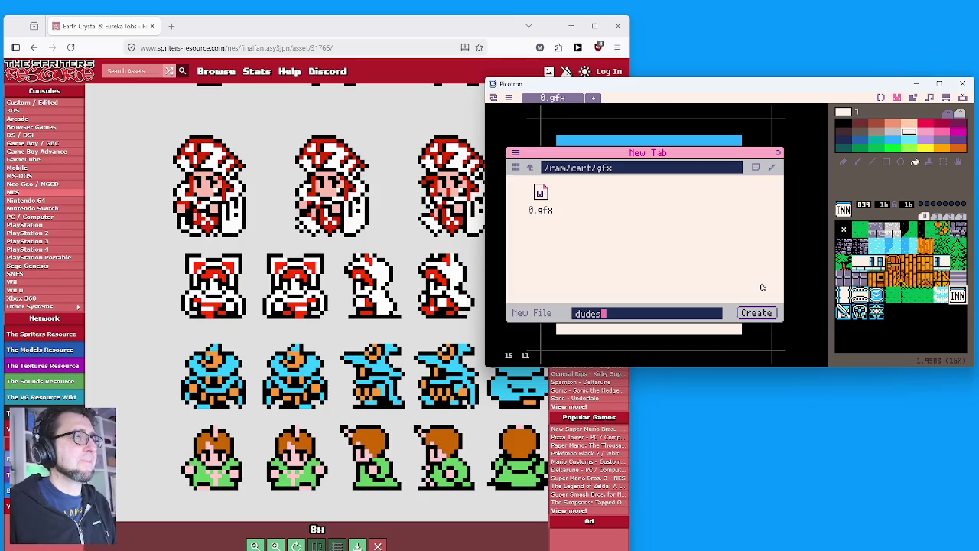
key("Return")
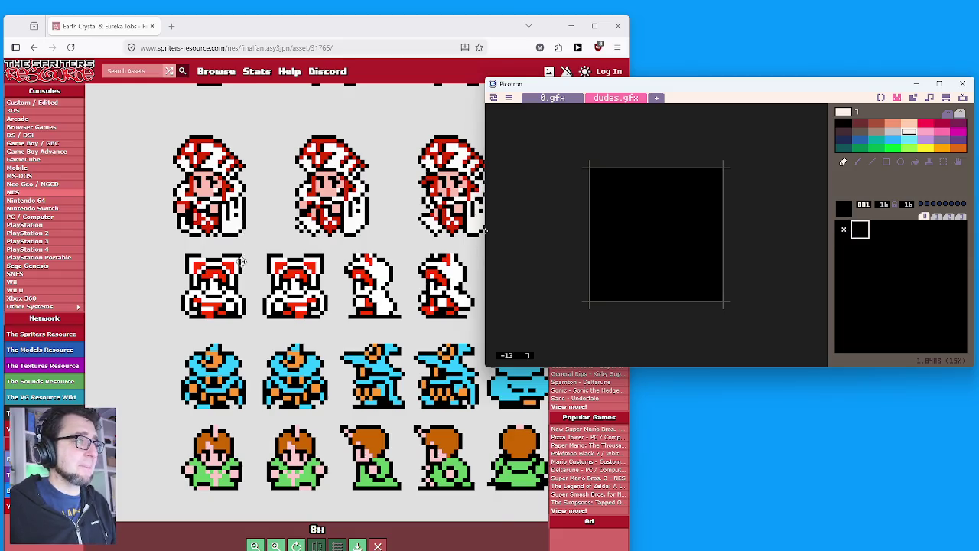
Fill the blank dudes.gfx sprite solid magenta and switch the pen to black.
scroll(158, 258, "up", 5)
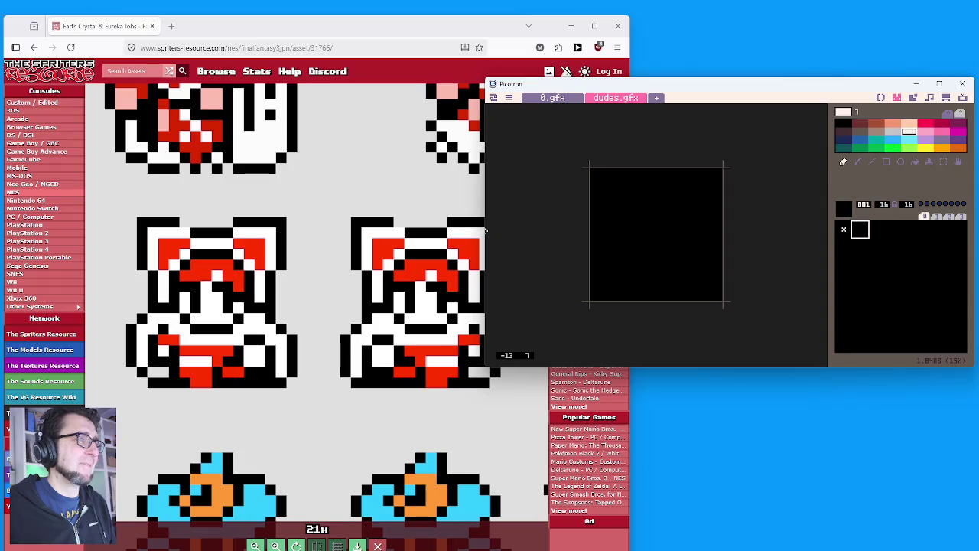
left_click(941, 136)
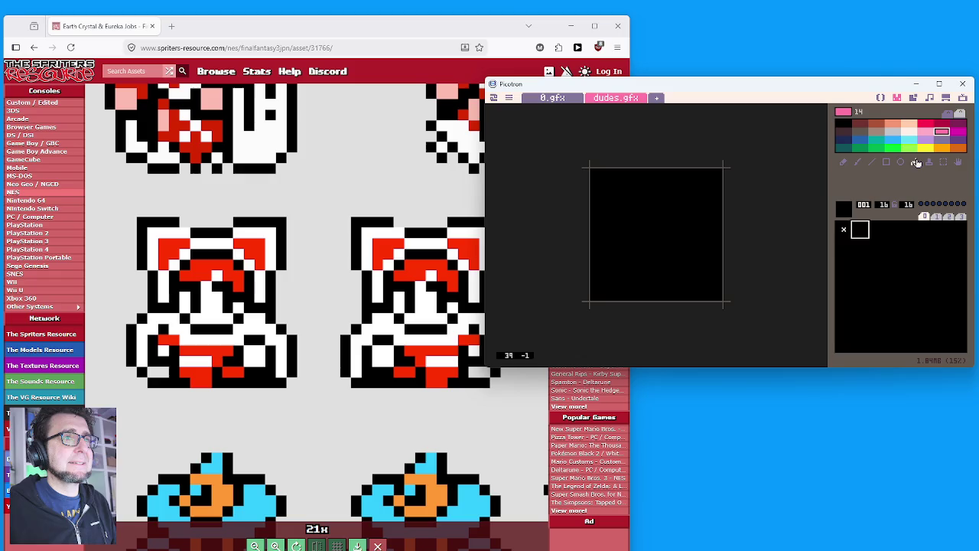
left_click(924, 132)
left_click(941, 134)
left_click(958, 134)
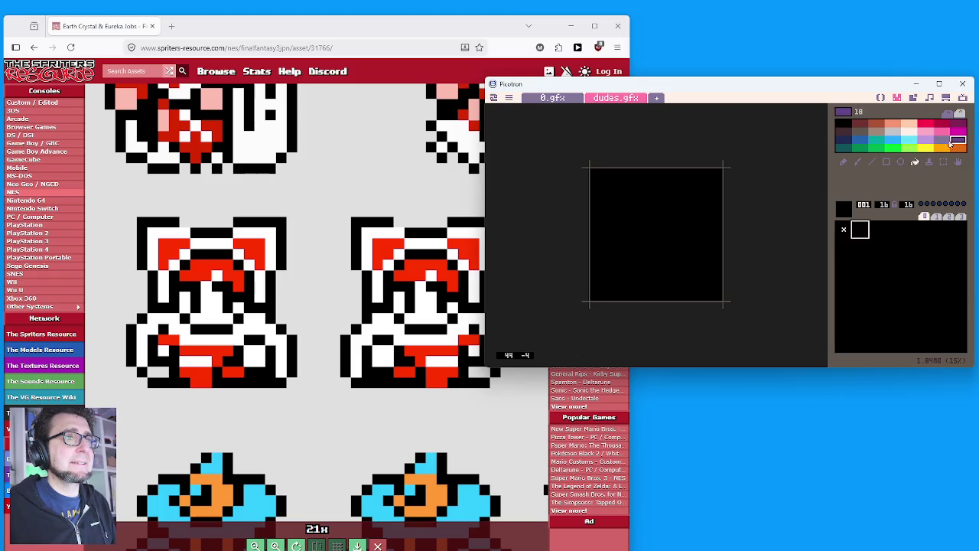
left_click(652, 220)
scroll(678, 226, "up", 2)
scroll(677, 228, "up", 1)
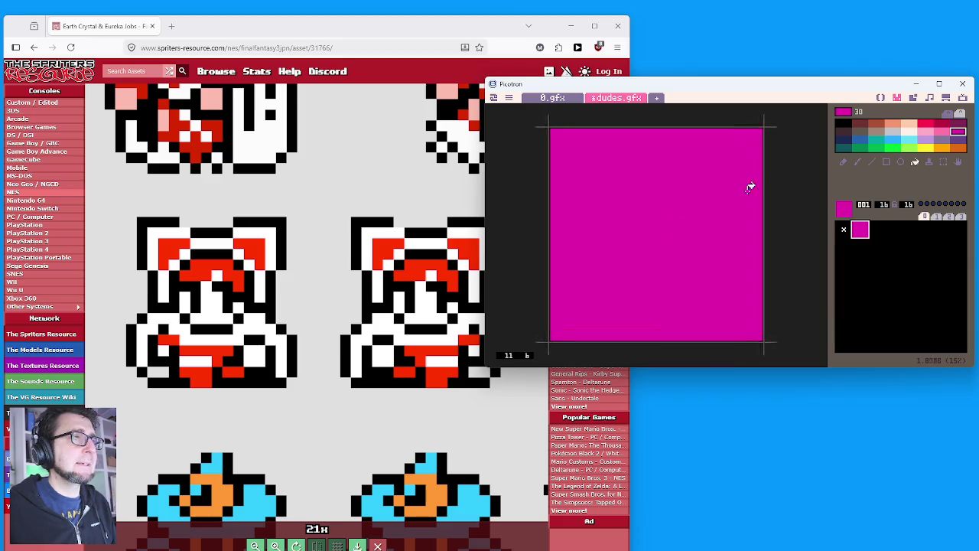
left_click(844, 125)
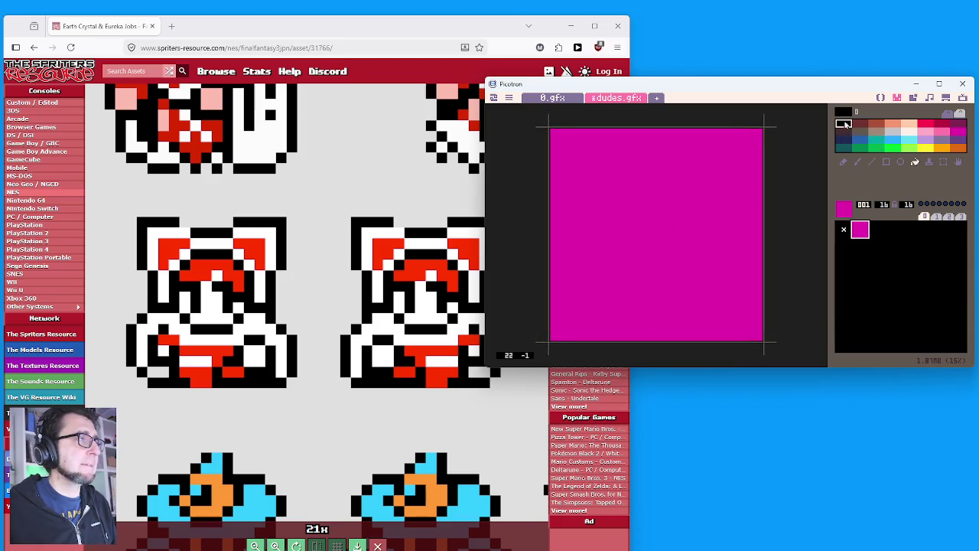
left_click(845, 163)
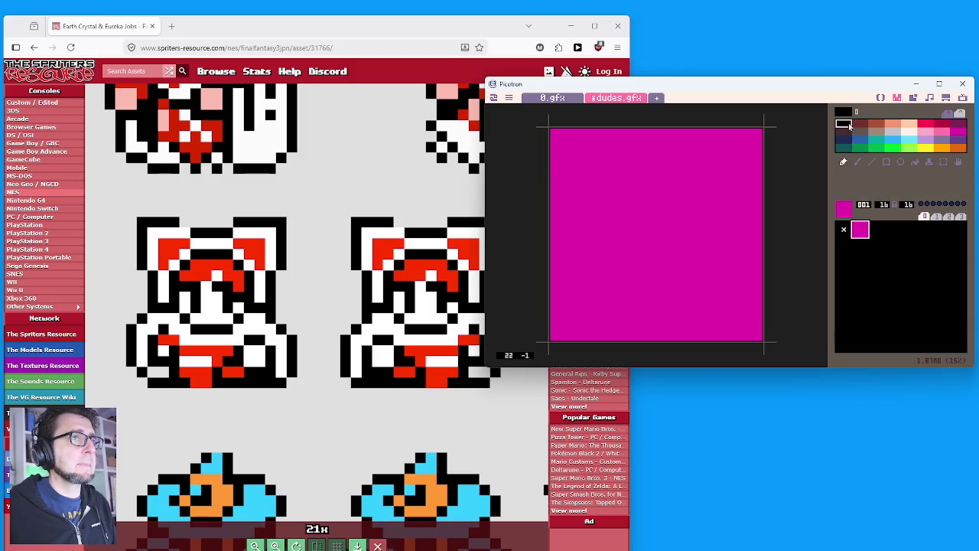
Draw the black hood outline along the top and left with cream trim beneath it.
left_click(570, 136)
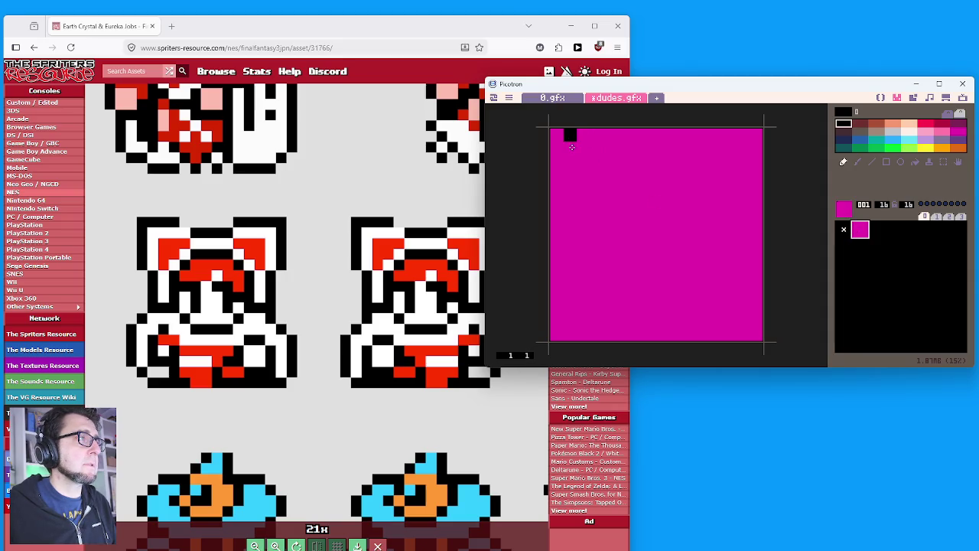
mouse_move(584, 136)
left_mouse_down()
mouse_move(612, 135)
mouse_move(570, 153)
mouse_move(571, 177)
left_mouse_up()
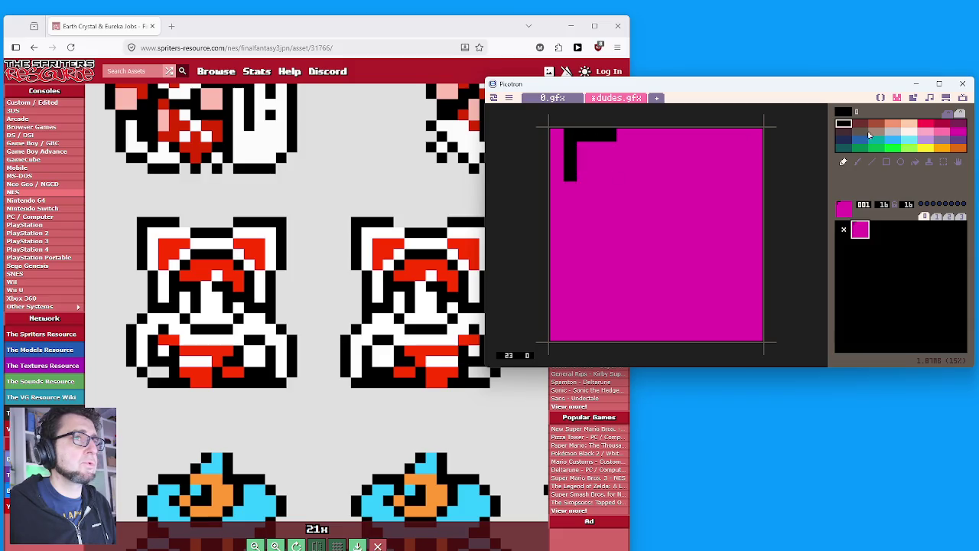
left_click(909, 132)
mouse_move(611, 149)
left_mouse_down()
mouse_move(584, 155)
mouse_move(583, 180)
left_mouse_up()
left_click(925, 124)
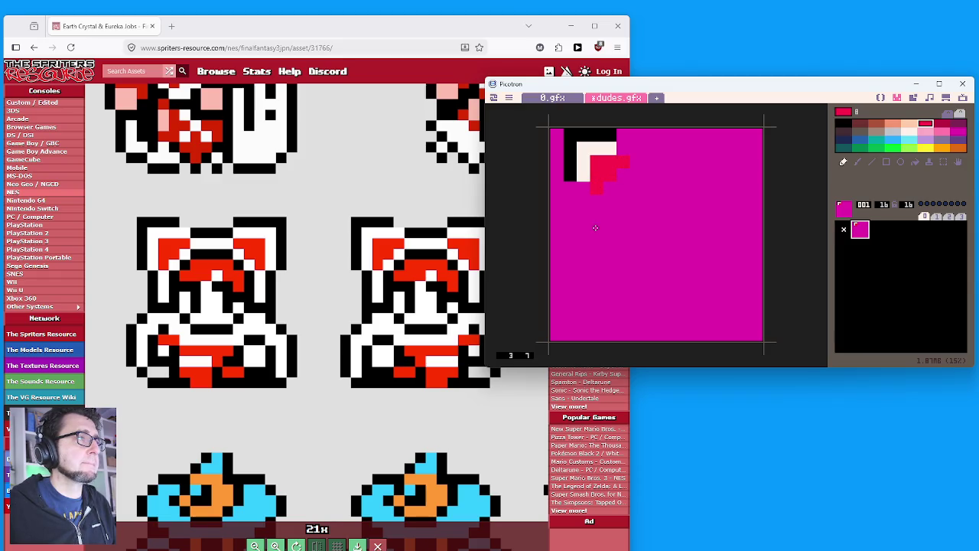
left_click(908, 132)
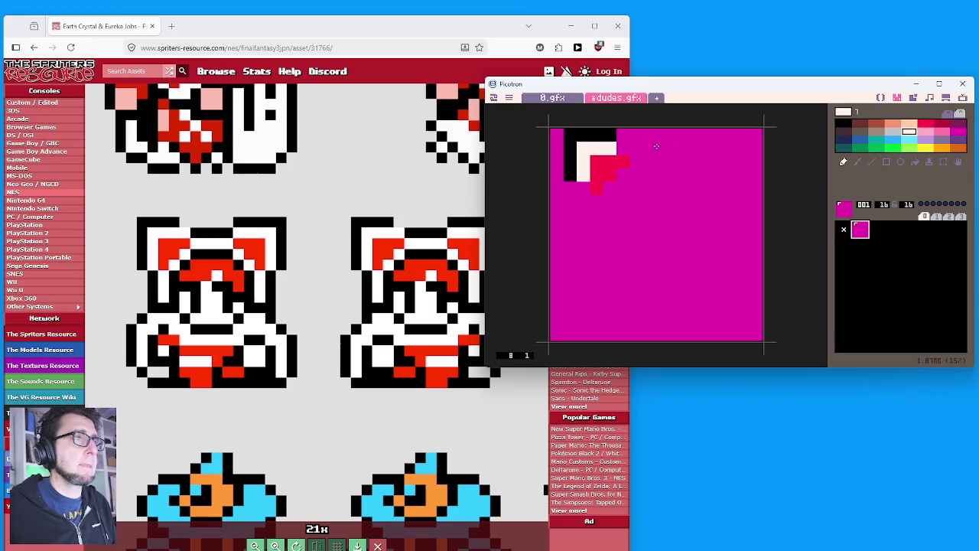
left_click_drag(640, 159, 611, 188)
left_click(596, 200)
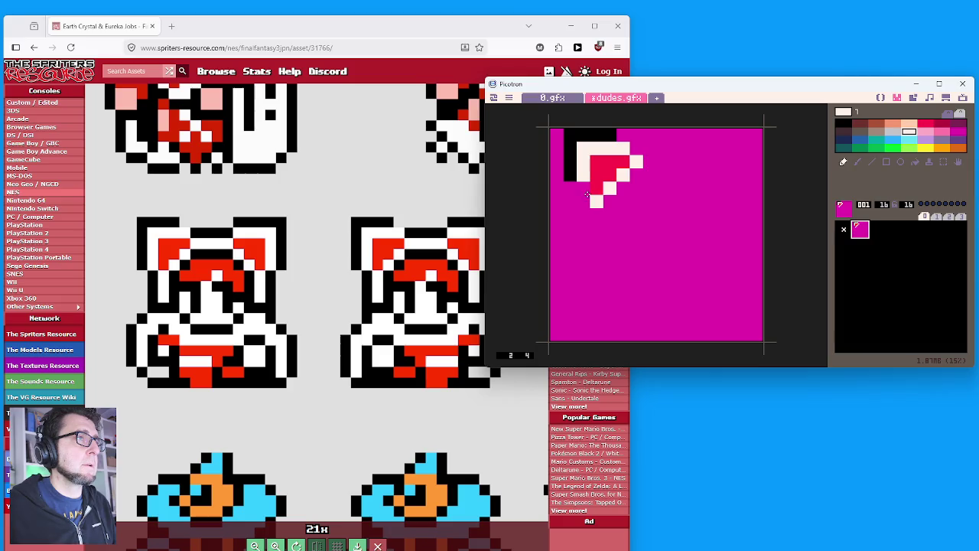
left_click_drag(597, 220, 596, 234)
Outline the cream trim in black and add black leg outlines at the bottom.
right_click(572, 178)
left_click(569, 187)
mouse_move(582, 206)
left_mouse_down()
mouse_move(582, 241)
mouse_move(610, 242)
mouse_move(611, 199)
left_mouse_up()
left_click(623, 215)
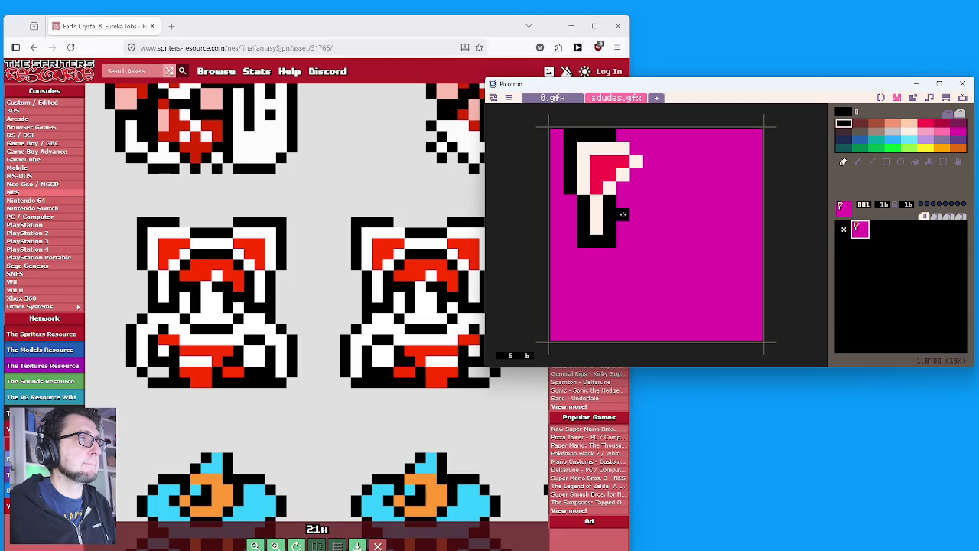
left_click_drag(638, 215, 636, 244)
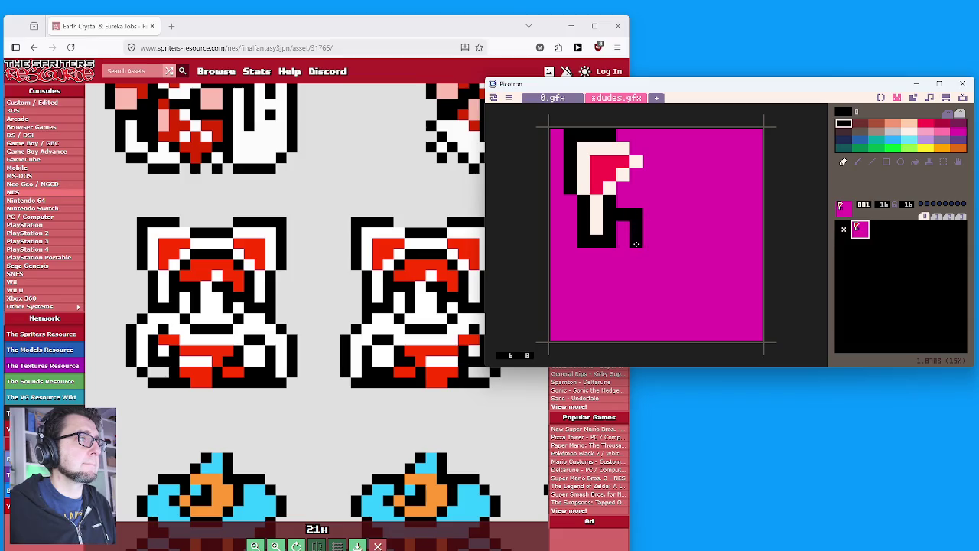
left_click(623, 254)
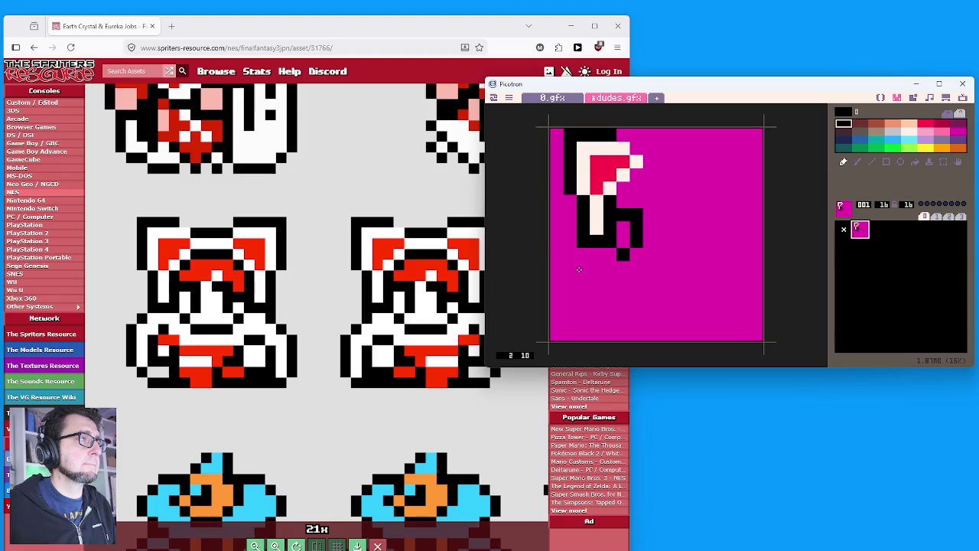
left_click(570, 254)
left_click_drag(558, 267, 558, 279)
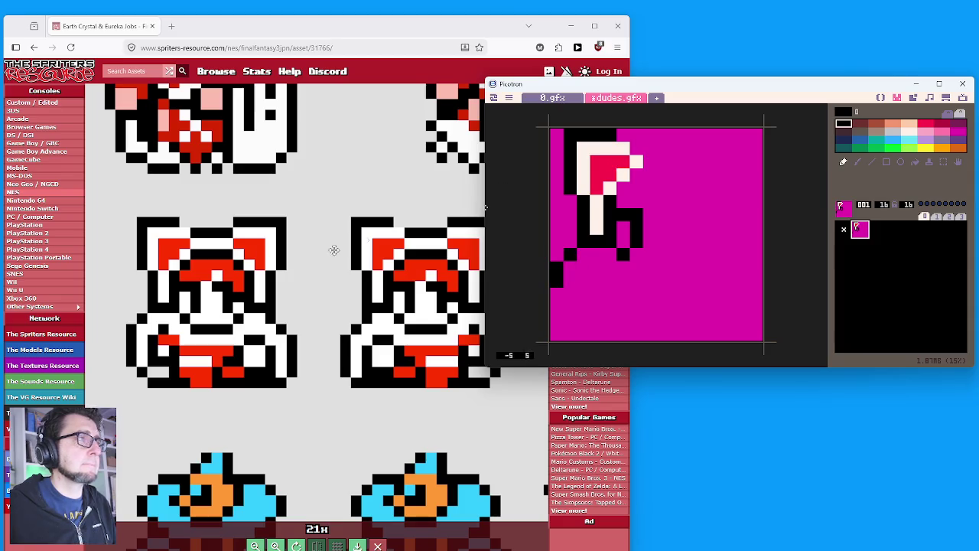
scroll(323, 214, "down", 5)
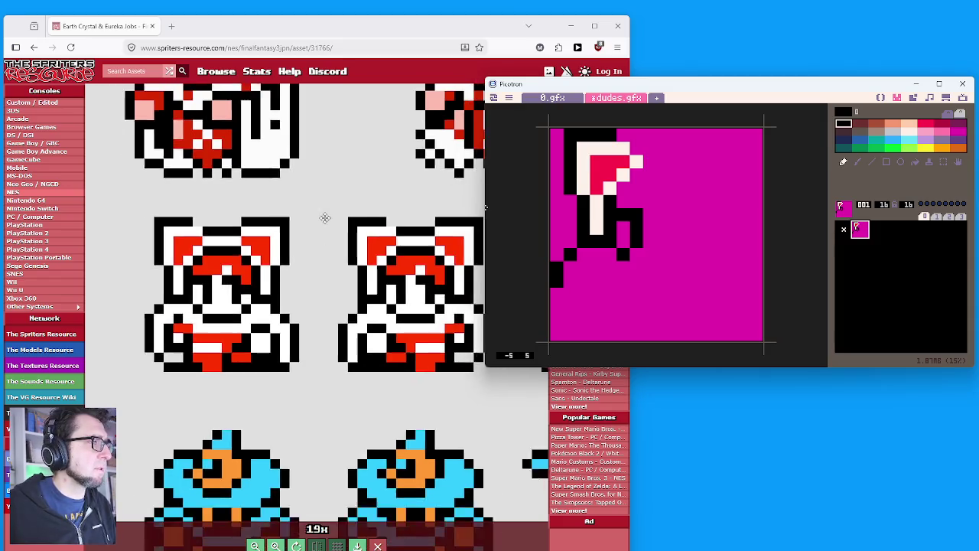
Zoom the reference viewer to about 19x and add a black pixel to the sprite's top outline.
scroll(391, 148, "down", 3)
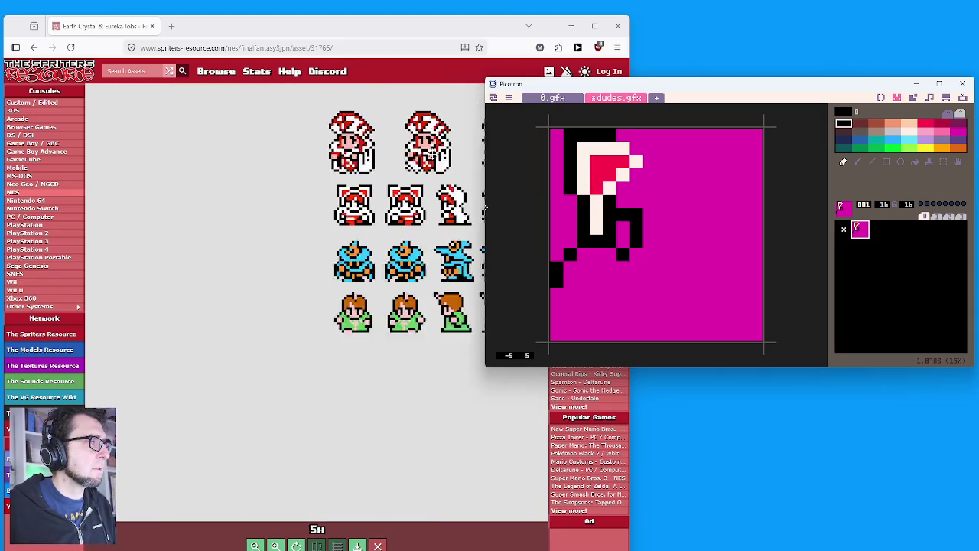
scroll(343, 220, "up", 4)
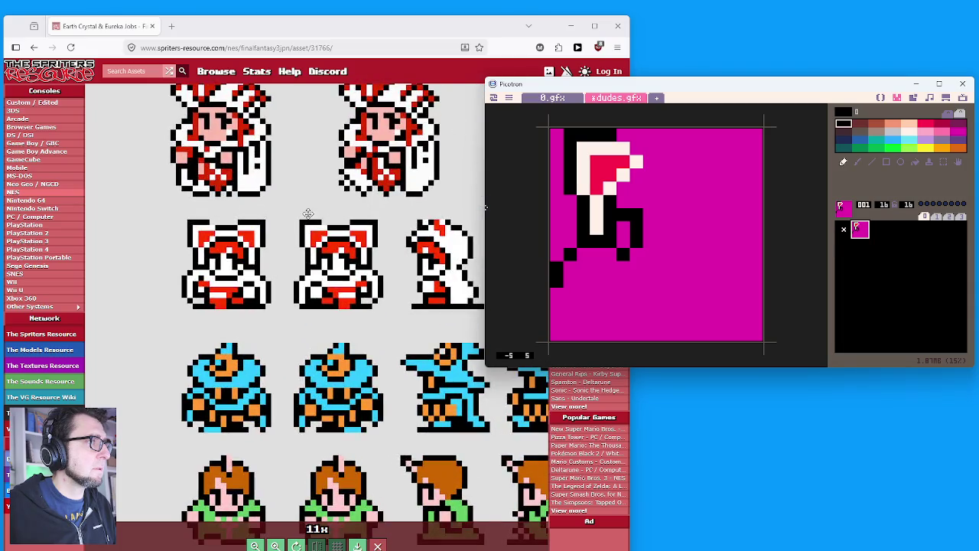
scroll(291, 216, "up", 3)
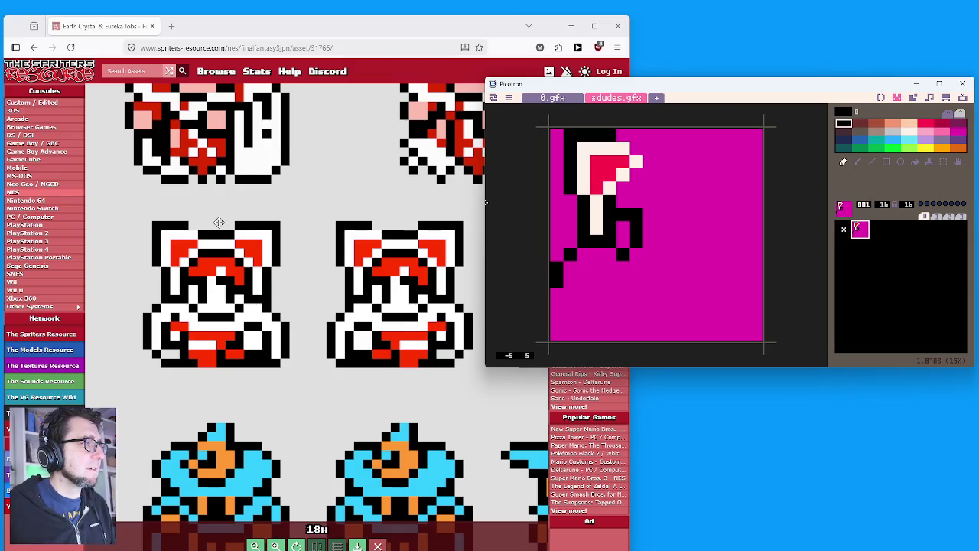
scroll(249, 246, "up", 1)
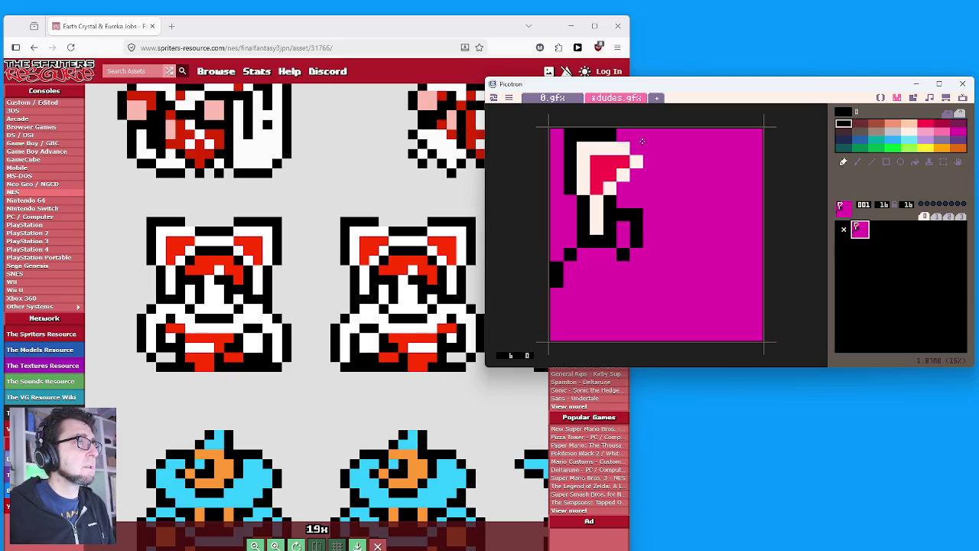
scroll(641, 141, "up", 1)
left_click(624, 130)
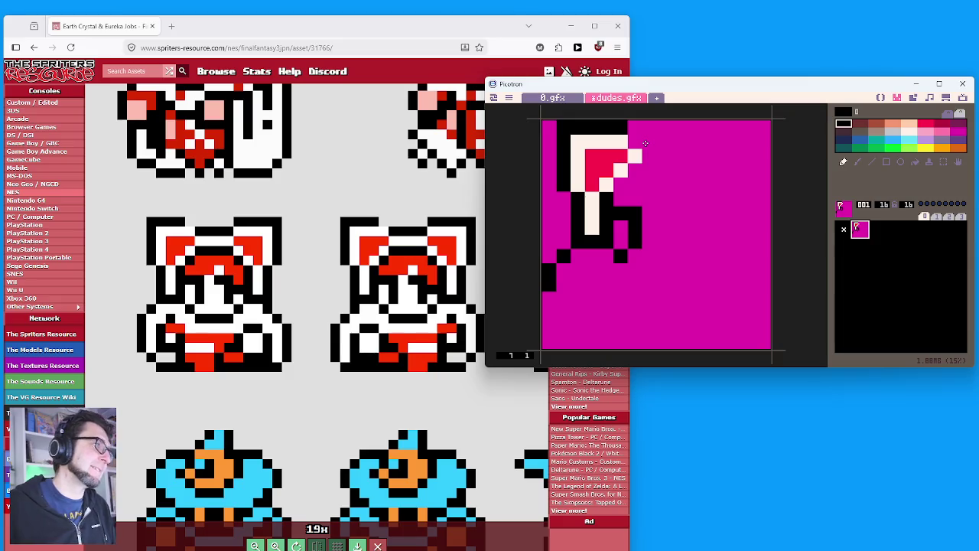
Extend the black outline across the hood's middle, along its top and down the right side.
left_click(638, 142)
left_click(635, 168)
left_click_drag(637, 167, 683, 170)
left_click_drag(652, 139, 693, 146)
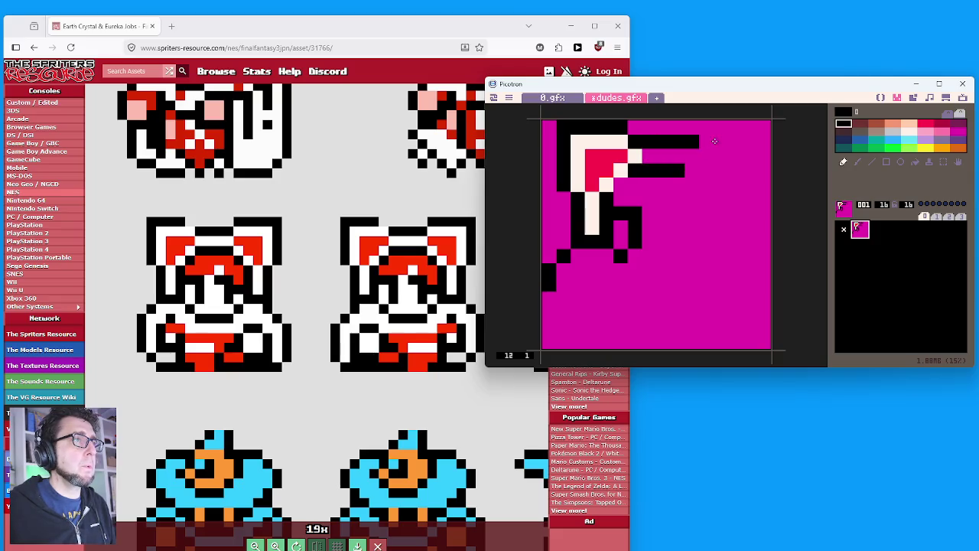
mouse_move(759, 126)
left_mouse_down()
mouse_move(759, 191)
mouse_move(759, 115)
mouse_move(708, 127)
left_mouse_up()
right_click(758, 204)
right_click(744, 135)
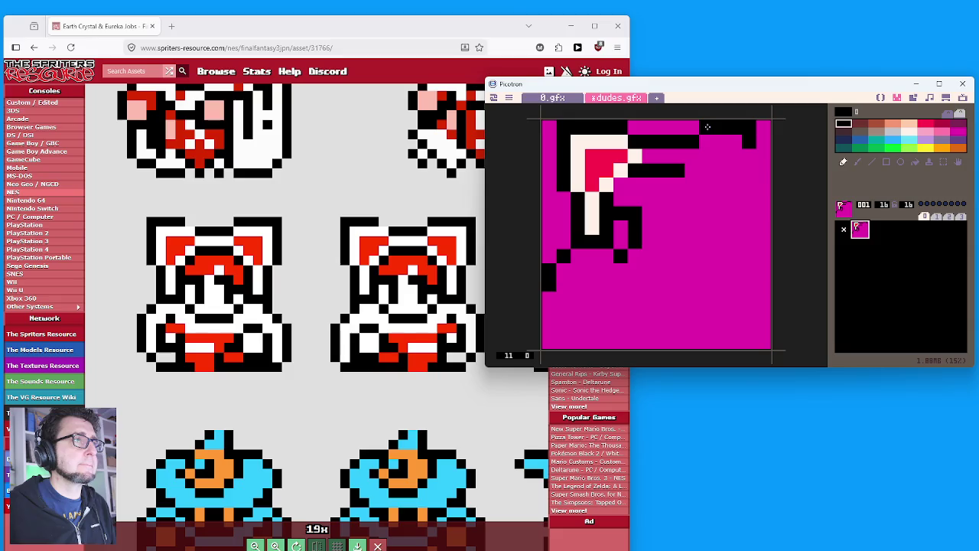
Paint cream trim along the right hood ear and down its column below the red band.
right_click(596, 143)
mouse_move(702, 143)
left_mouse_down()
mouse_move(735, 143)
mouse_move(735, 191)
mouse_move(720, 189)
mouse_move(719, 159)
mouse_move(694, 156)
mouse_move(696, 167)
left_mouse_up()
right_click(605, 158)
right_click(734, 139)
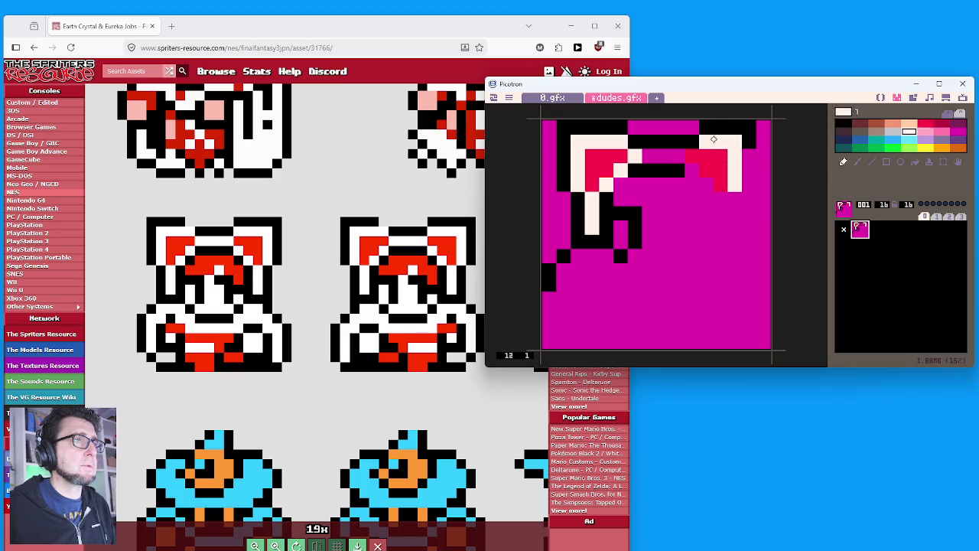
right_click(712, 127)
left_click(693, 127)
right_click(713, 145)
left_click_drag(692, 142, 649, 155)
left_click(706, 185)
left_click_drag(722, 200, 720, 230)
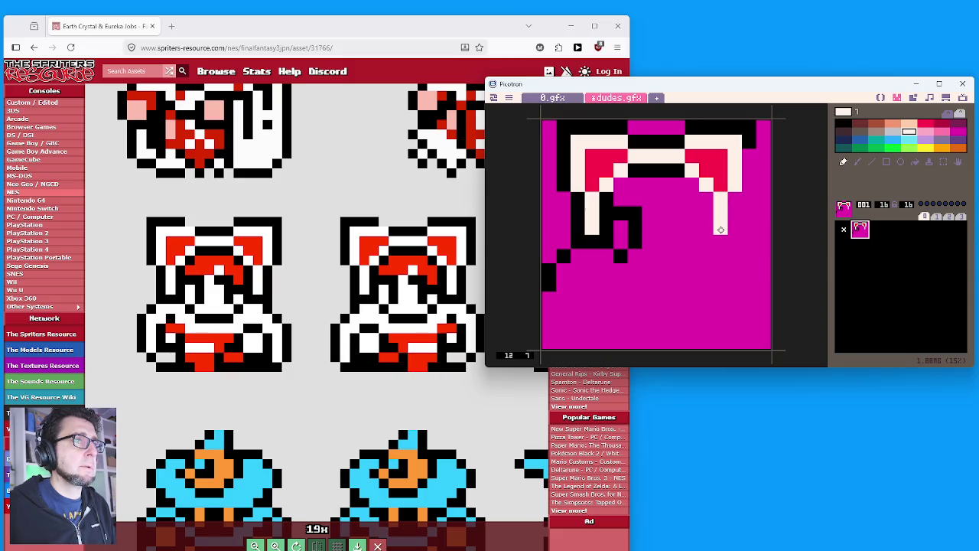
Draw a black column down the right side and the black chin and face outline.
right_click(683, 173)
left_click(694, 185)
mouse_move(706, 193)
left_mouse_down()
mouse_move(705, 243)
mouse_move(719, 241)
mouse_move(750, 183)
mouse_move(749, 151)
left_mouse_up()
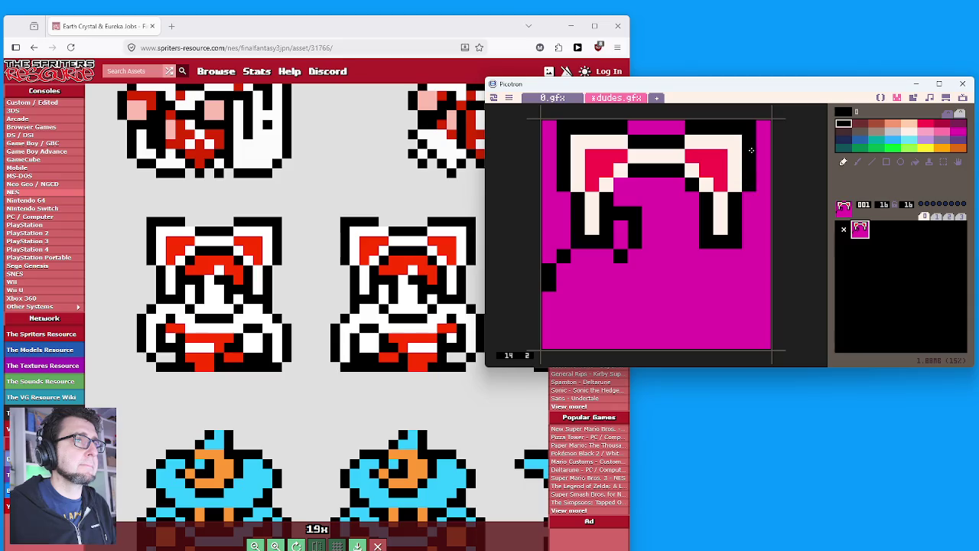
left_click(691, 256)
left_click_drag(678, 268, 629, 271)
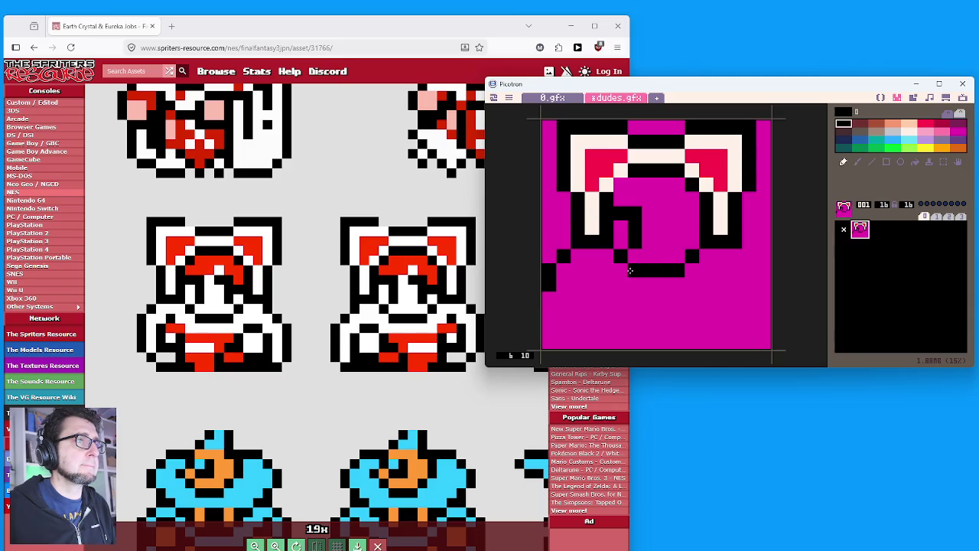
mouse_move(676, 241)
left_mouse_down()
mouse_move(678, 211)
mouse_move(666, 213)
left_mouse_up()
left_click(693, 229)
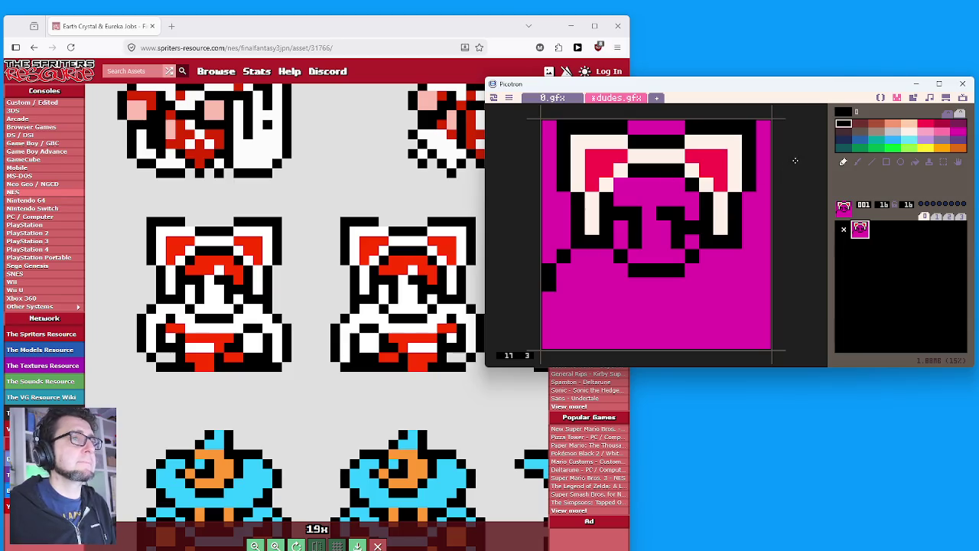
left_click(925, 123)
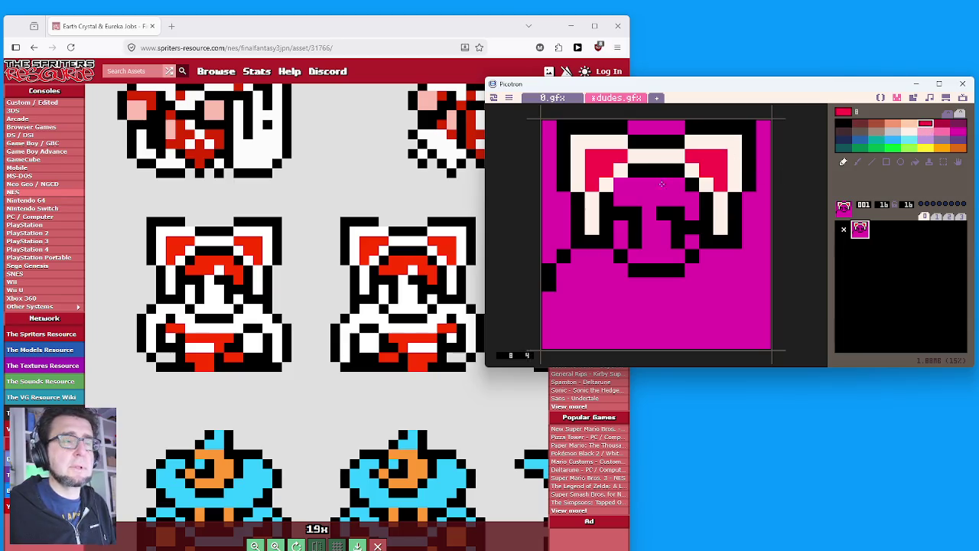
Paint a red band across the forehead and fill the face with cream.
right_click(618, 182)
right_click(618, 174)
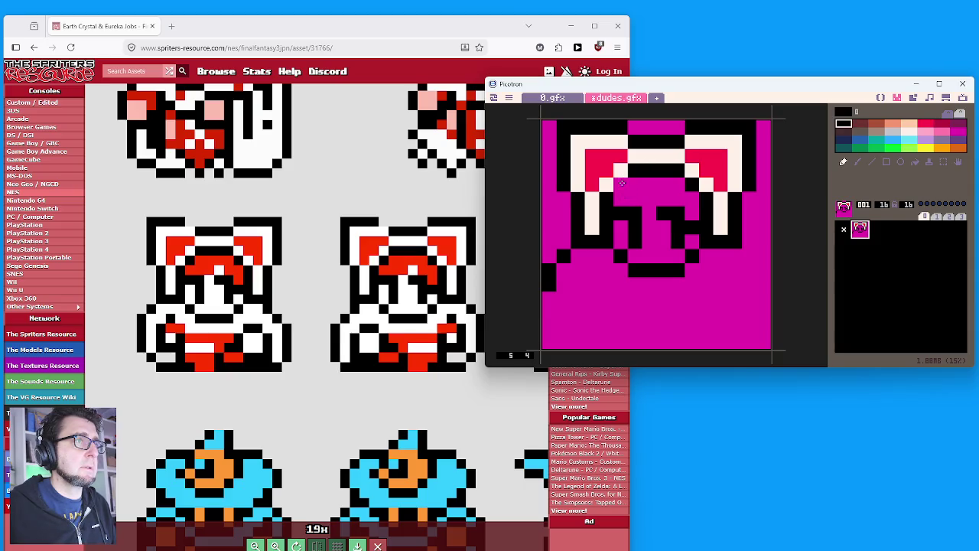
left_click_drag(625, 199, 656, 199)
left_click(636, 186)
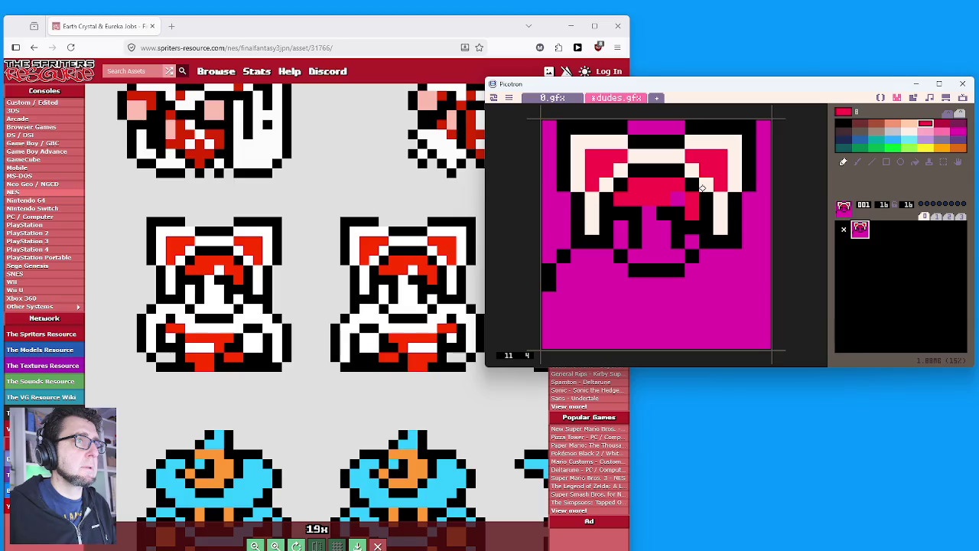
left_click(909, 131)
left_click(678, 199)
left_click_drag(648, 207, 648, 260)
left_click_drag(663, 223, 664, 260)
left_click(626, 244)
mouse_move(624, 229)
left_mouse_down()
mouse_move(636, 257)
mouse_move(679, 254)
mouse_move(692, 241)
left_mouse_up()
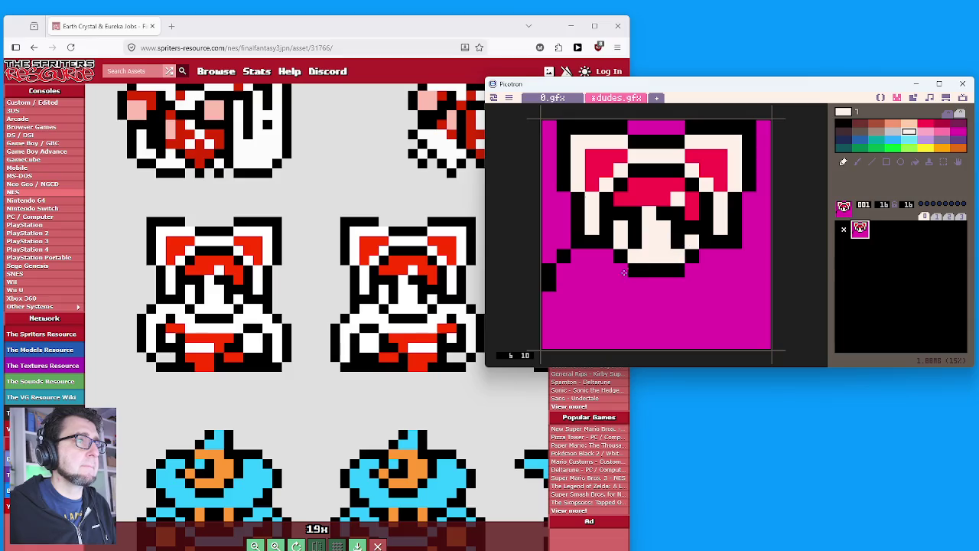
Outline the left arm and hand in black and paint a red stripe across the body.
right_click(585, 241)
left_click(591, 271)
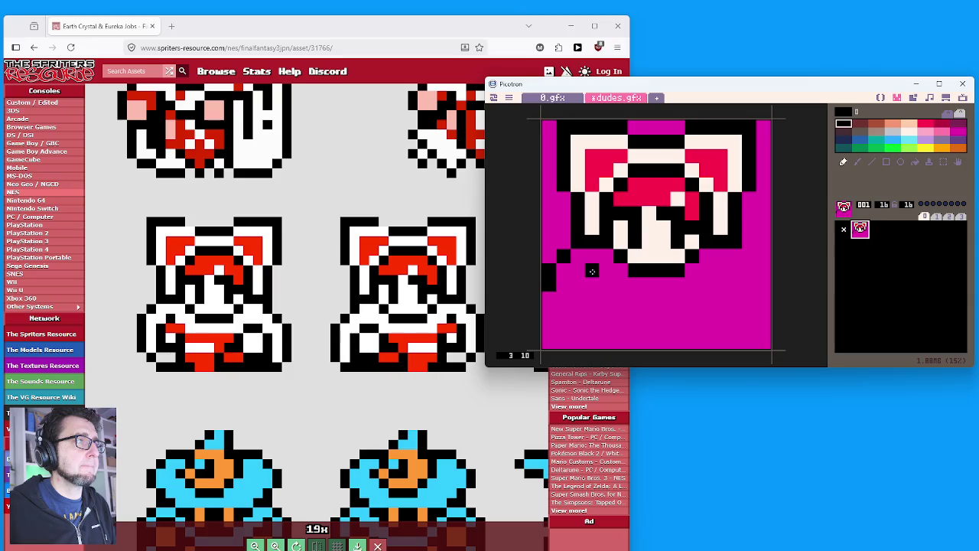
mouse_move(576, 285)
left_mouse_down()
mouse_move(576, 303)
mouse_move(547, 320)
mouse_move(549, 333)
mouse_move(595, 341)
mouse_move(548, 328)
left_mouse_up()
right_click(549, 339)
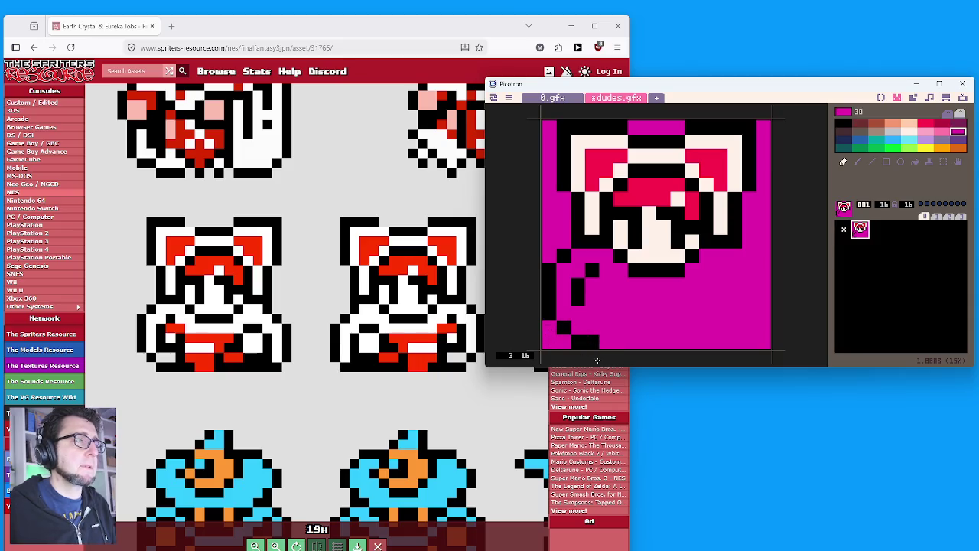
right_click(590, 342)
mouse_move(581, 313)
left_mouse_down()
mouse_move(606, 313)
mouse_move(621, 341)
mouse_move(607, 289)
left_mouse_up()
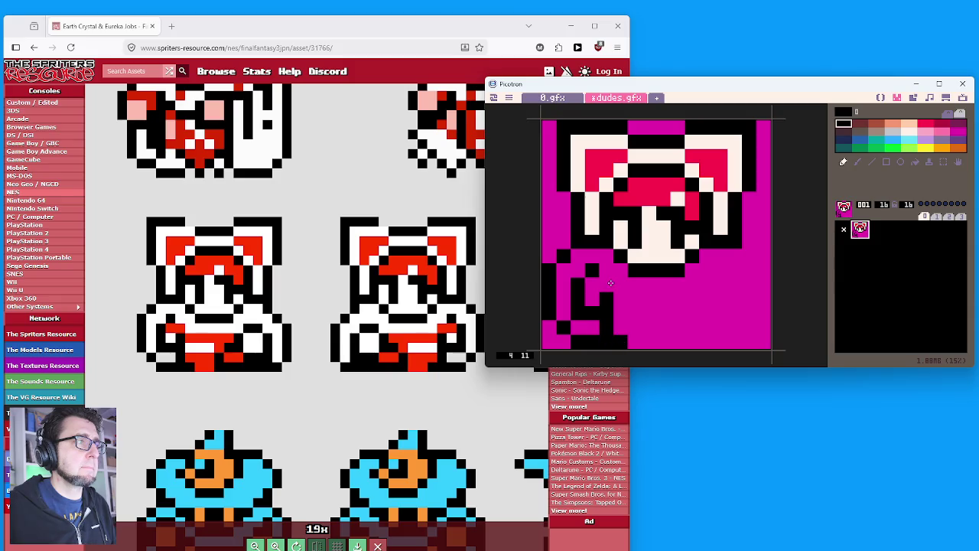
right_click(632, 202)
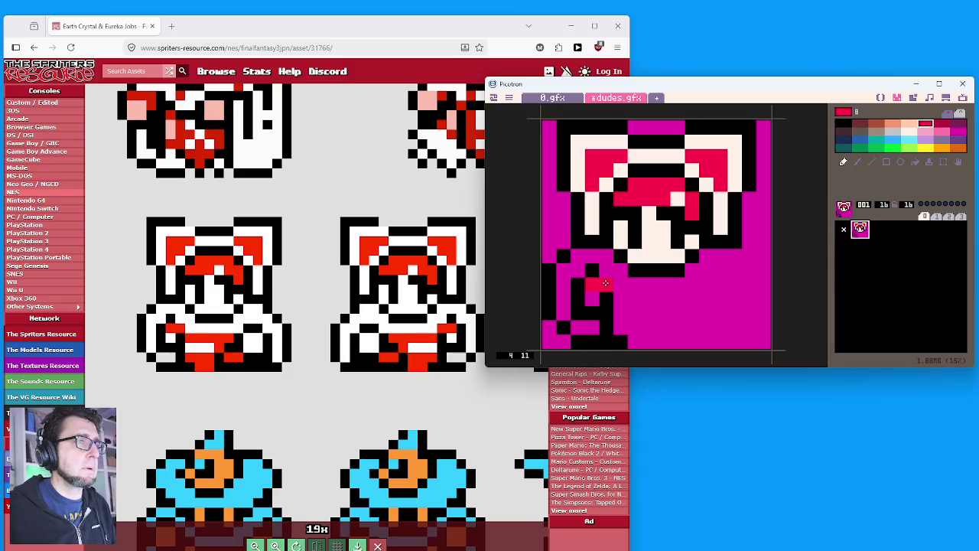
left_click_drag(612, 295, 665, 299)
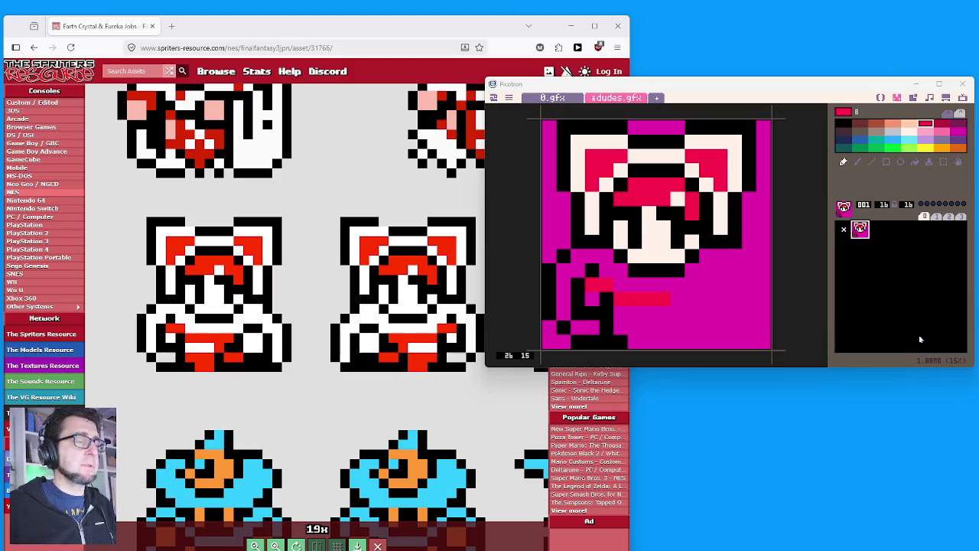
Draw a black outline down the mage's right side and paint the bottom row black.
scroll(776, 270, "down", 1)
scroll(734, 244, "up", 1)
right_click(739, 243)
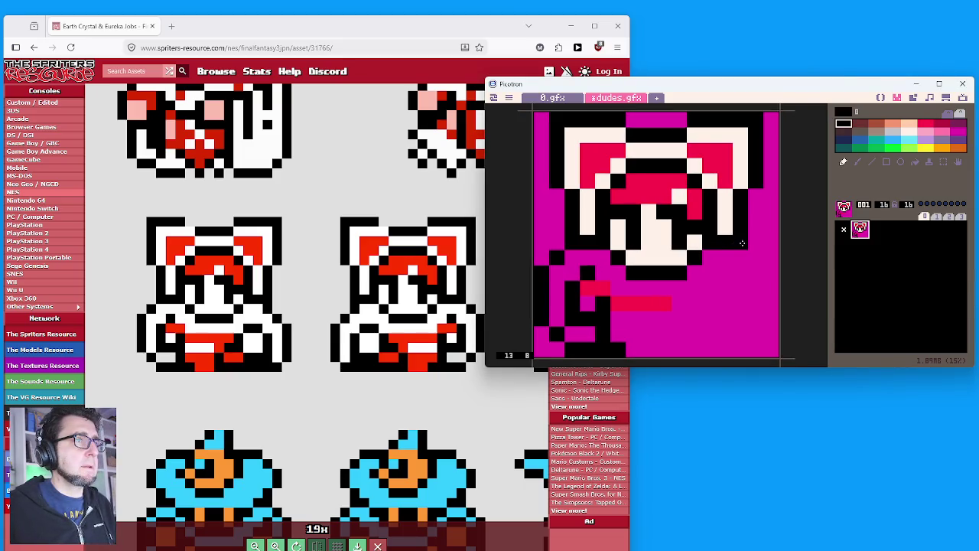
left_click(754, 259)
left_click_drag(764, 273, 770, 312)
left_click(757, 339)
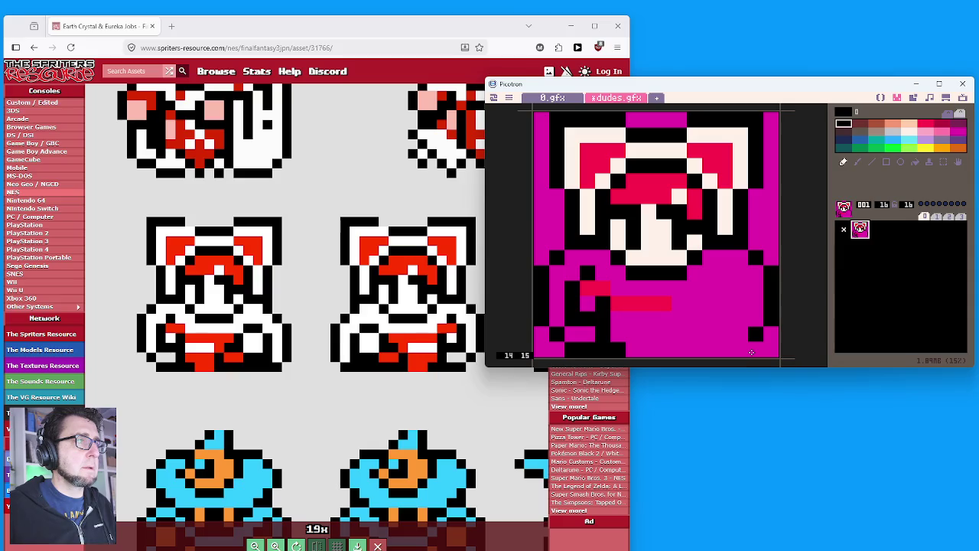
right_click(762, 319)
right_click(772, 312)
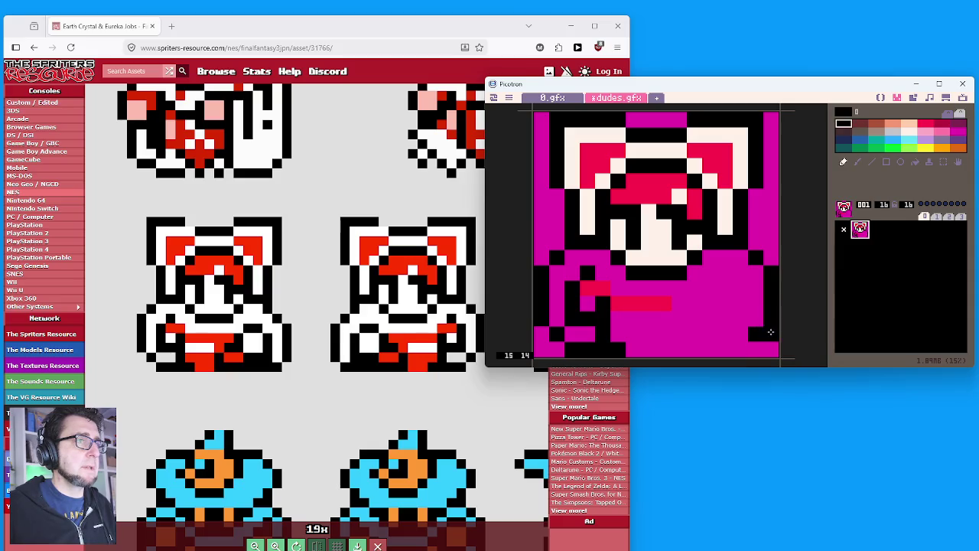
left_click_drag(751, 350, 628, 349)
Add a white column up the robe's right side and reset stray pixels to magenta.
right_click(744, 328)
right_click(650, 255)
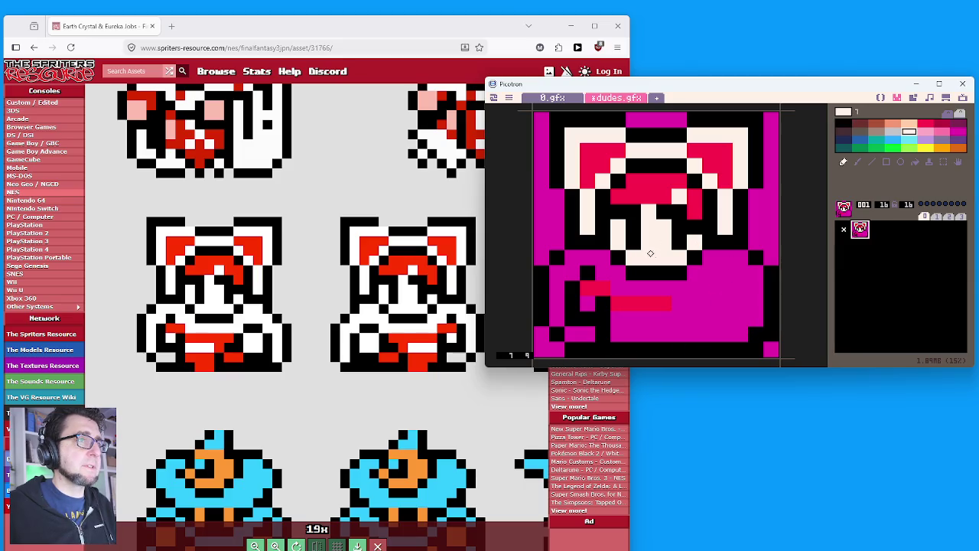
mouse_move(753, 329)
left_mouse_down()
mouse_move(755, 268)
mouse_move(710, 257)
left_mouse_up()
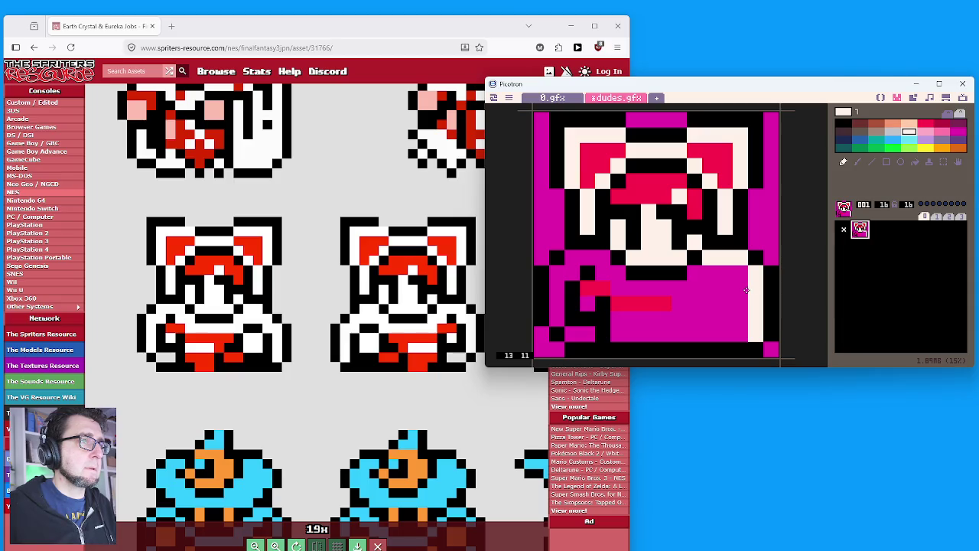
right_click(746, 290)
left_click(740, 256)
left_click(755, 273)
left_click(755, 258)
left_click(770, 272)
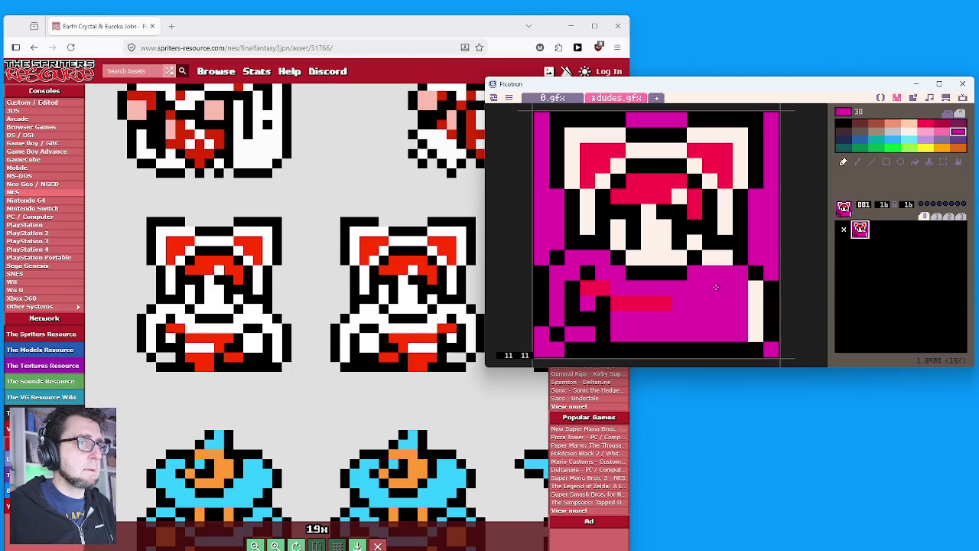
Paint two robe pixels white and finish the black bottom row.
right_click(757, 305)
left_click(740, 272)
left_click(740, 288)
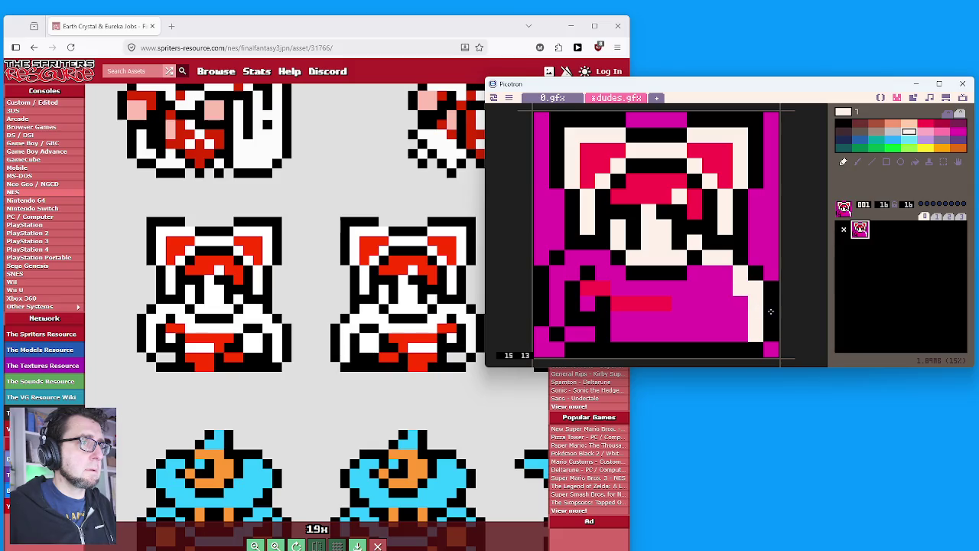
right_click(770, 312)
mouse_move(739, 334)
left_mouse_down()
mouse_move(711, 334)
mouse_move(739, 304)
mouse_move(725, 289)
mouse_move(672, 324)
left_mouse_up()
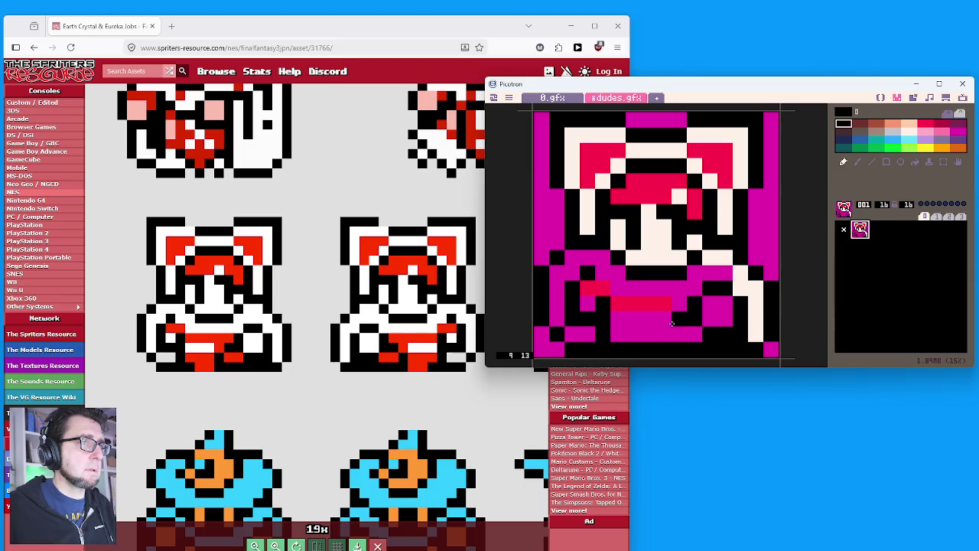
Add two red hem pixels and paint a lower robe row cream.
right_click(638, 301)
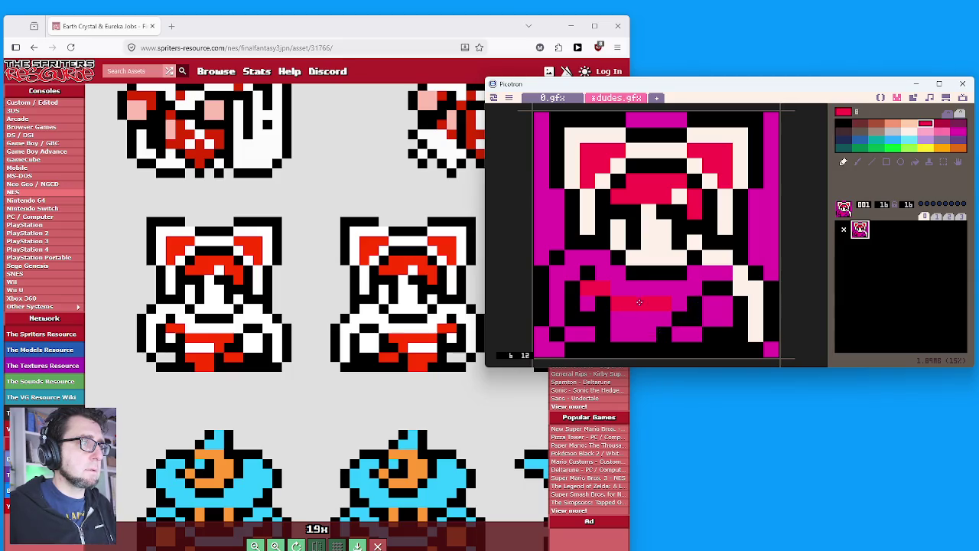
left_click(641, 344)
left_click(631, 345)
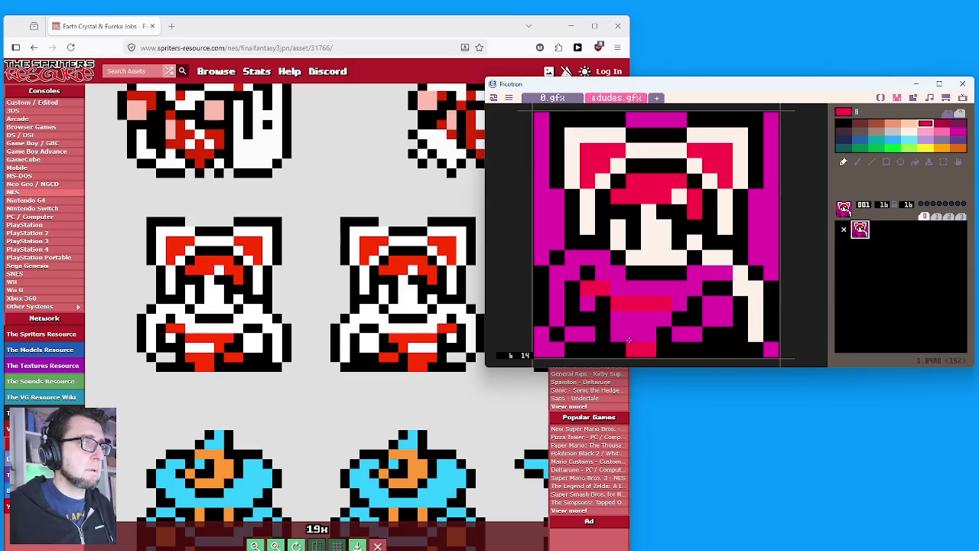
right_click(760, 306)
mouse_move(620, 317)
left_mouse_down()
mouse_move(725, 306)
mouse_move(689, 334)
left_mouse_up()
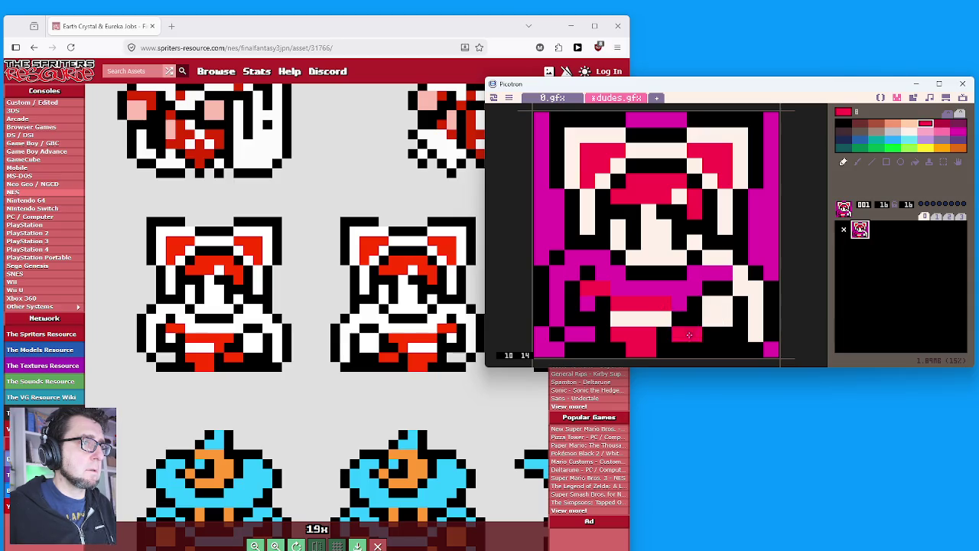
right_click(644, 320)
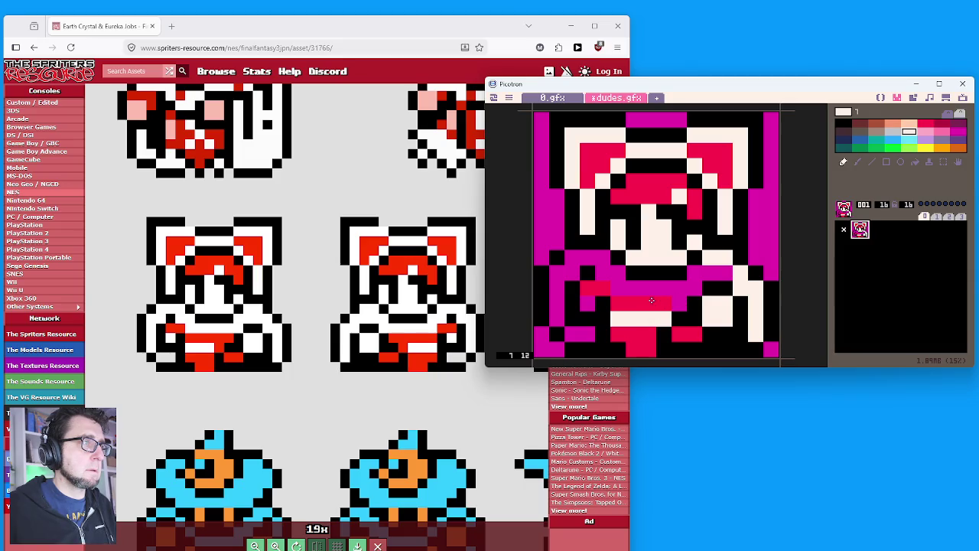
right_click(651, 299)
right_click(643, 325)
Turn all remaining magenta robe pixels, including those by the sleeves, cream.
left_click_drag(692, 287, 615, 290)
left_click(587, 303)
mouse_move(587, 335)
left_mouse_down()
mouse_move(572, 335)
mouse_move(557, 273)
mouse_move(570, 273)
mouse_move(574, 257)
mouse_move(597, 261)
left_mouse_up()
left_click(602, 272)
left_click(618, 273)
left_click_drag(705, 273, 727, 273)
left_click(696, 273)
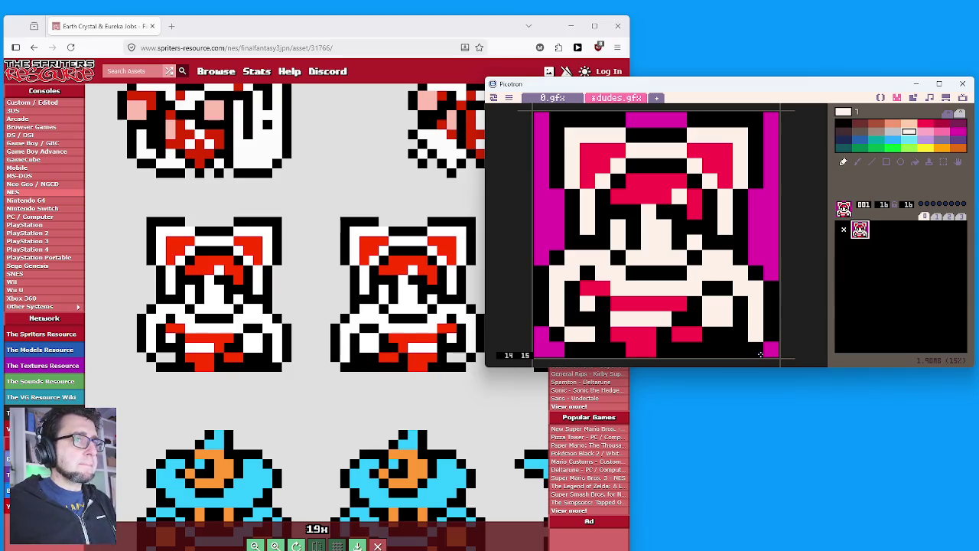
Copy the finished white mage sprite.
left_click(878, 245)
left_click(861, 231)
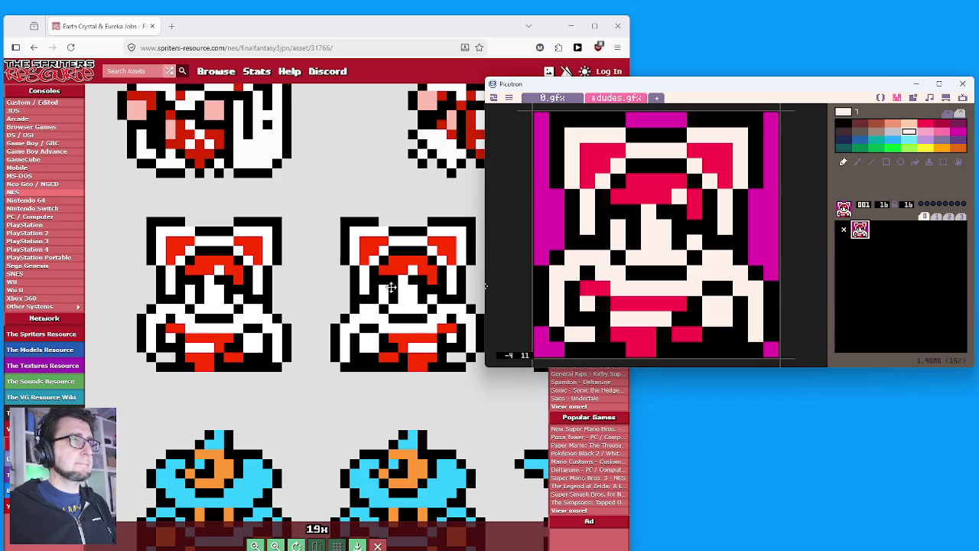
key("ctrl+c")
left_click(876, 229)
Paste the mage into sprite 002 and flip its lower half horizontally for a walking frame.
key("ctrl+v")
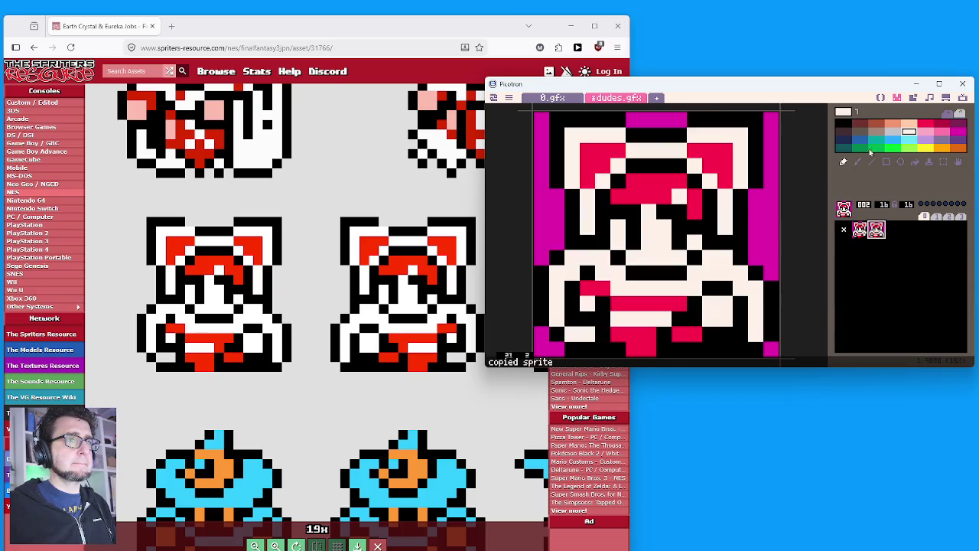
left_click(942, 163)
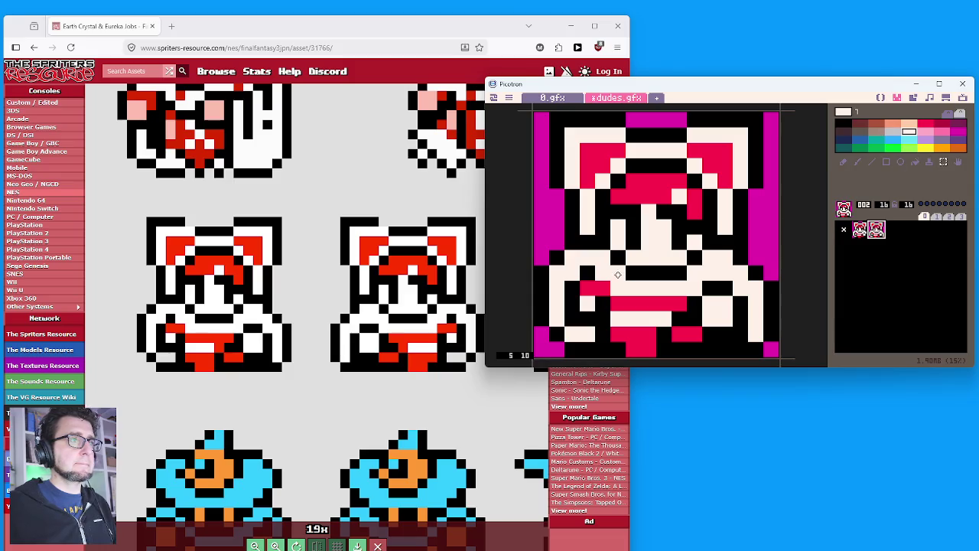
left_click_drag(540, 255, 789, 357)
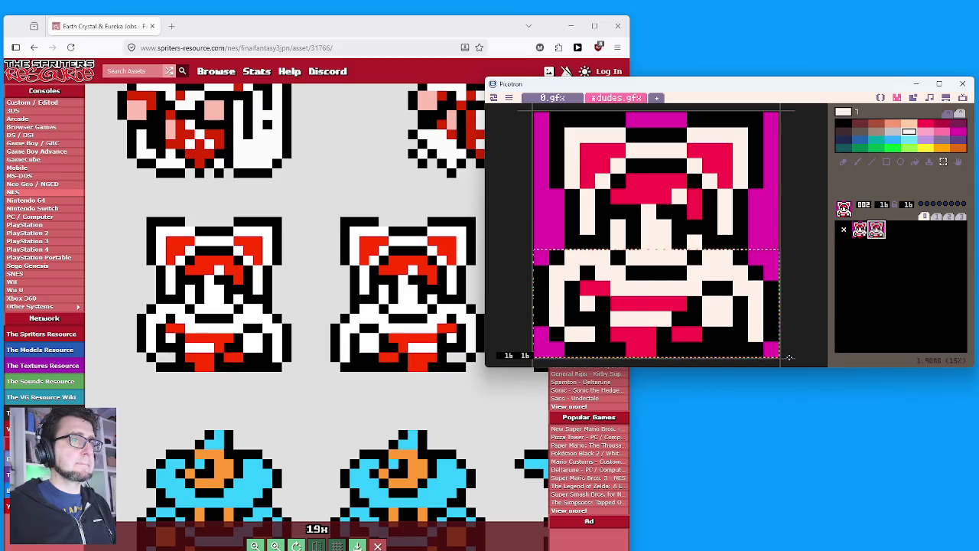
key("f")
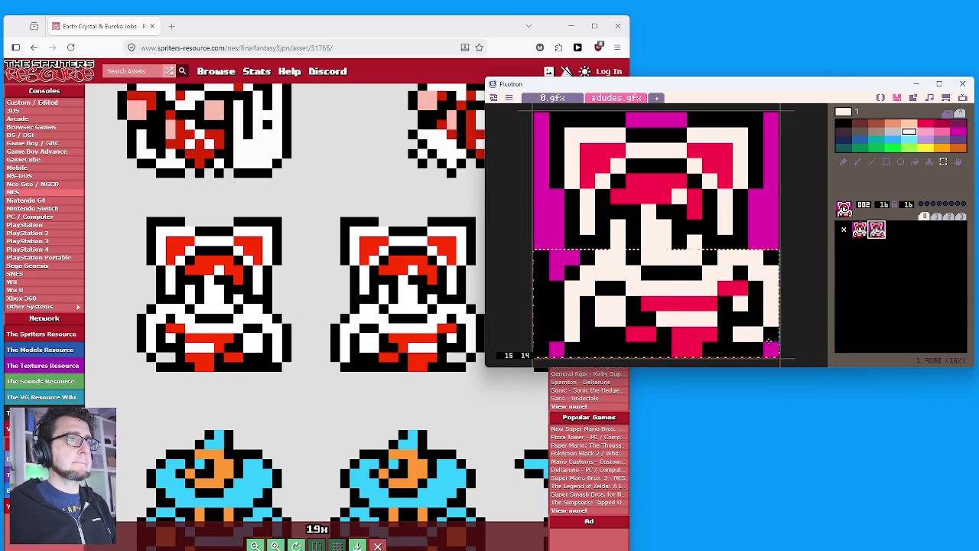
key("f")
left_click(909, 309)
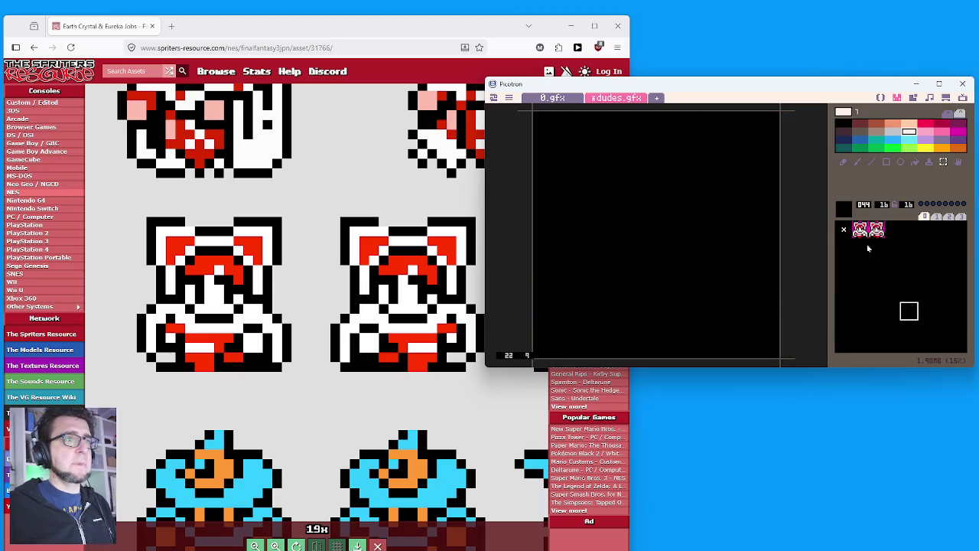
left_click(860, 231)
left_click(887, 243)
left_click(877, 229)
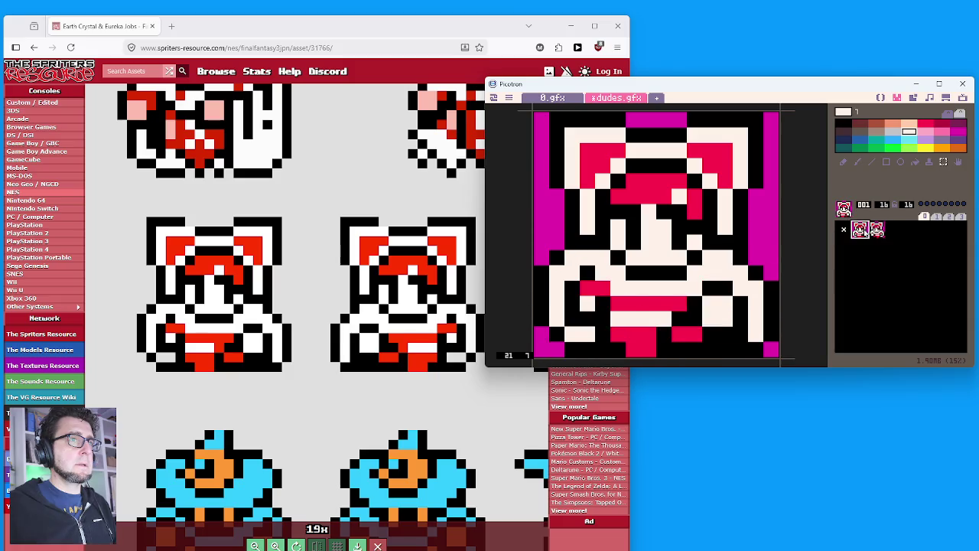
Toggle between sprites 001 and 002 to preview the walking animation.
left_click(887, 243)
left_click(861, 231)
left_click(876, 230)
left_click(860, 231)
left_click(877, 229)
left_click(860, 231)
left_click(877, 230)
left_click(860, 231)
left_click(876, 229)
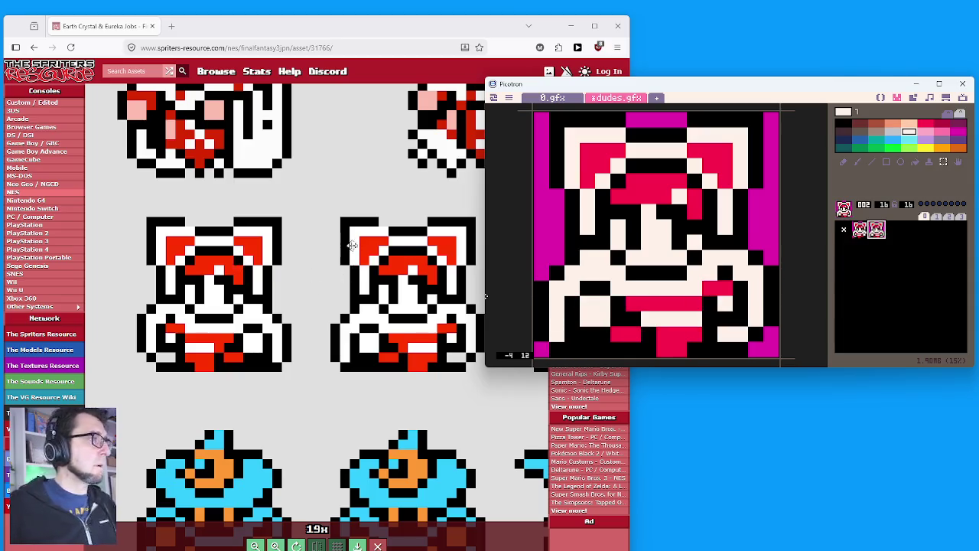
Check the reference sprite sheet, compare the frames again, and create empty sprite 003.
left_click(407, 247)
scroll(406, 247, "down", 8)
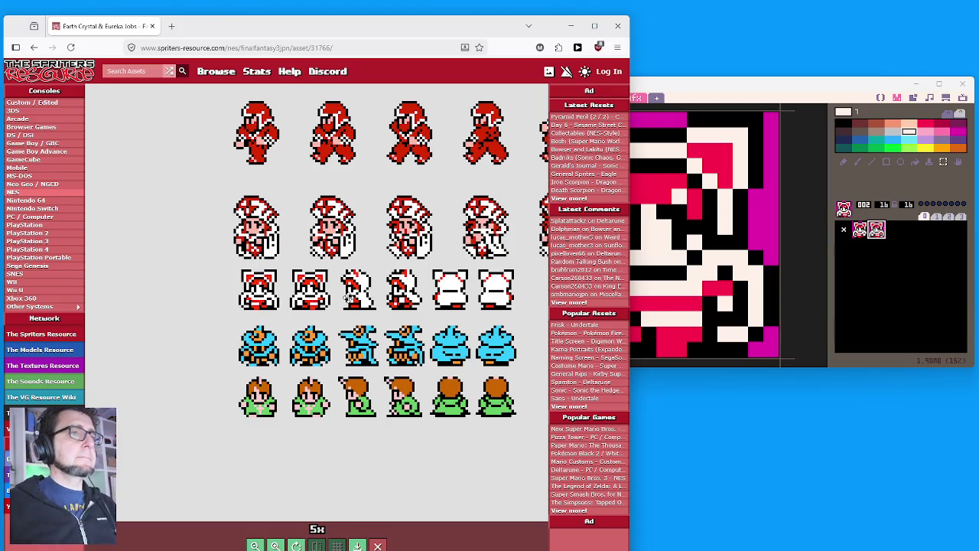
left_click(876, 231)
left_click(860, 230)
left_click(877, 229)
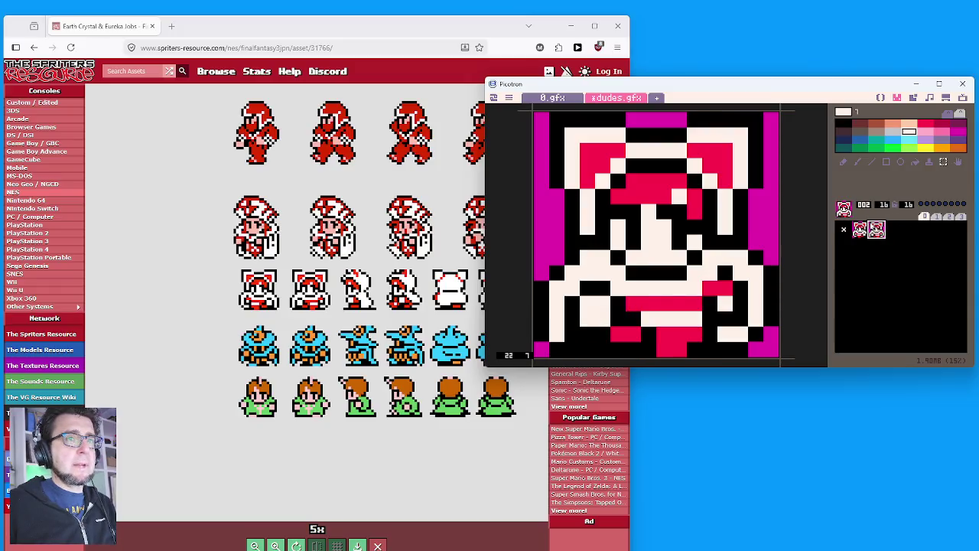
left_click(859, 230)
left_click(877, 229)
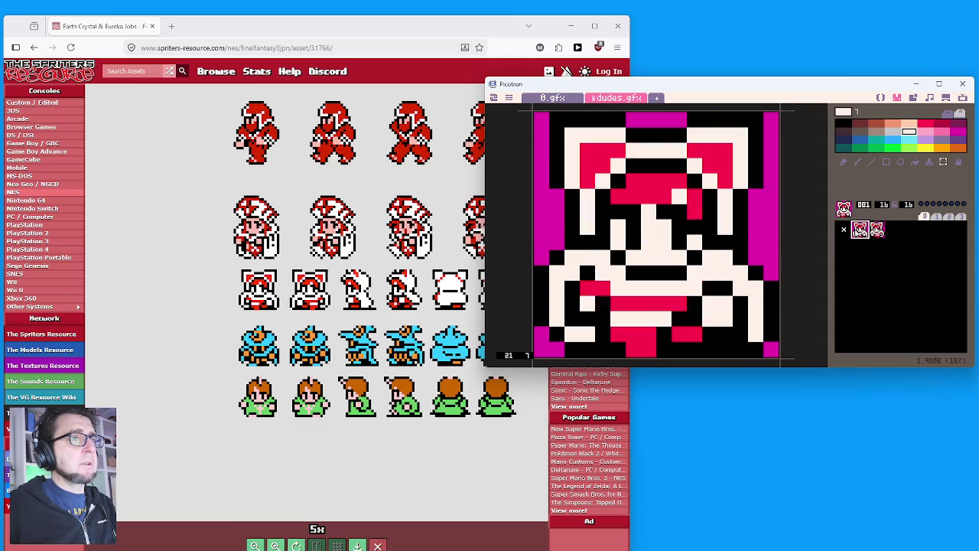
left_click(890, 232)
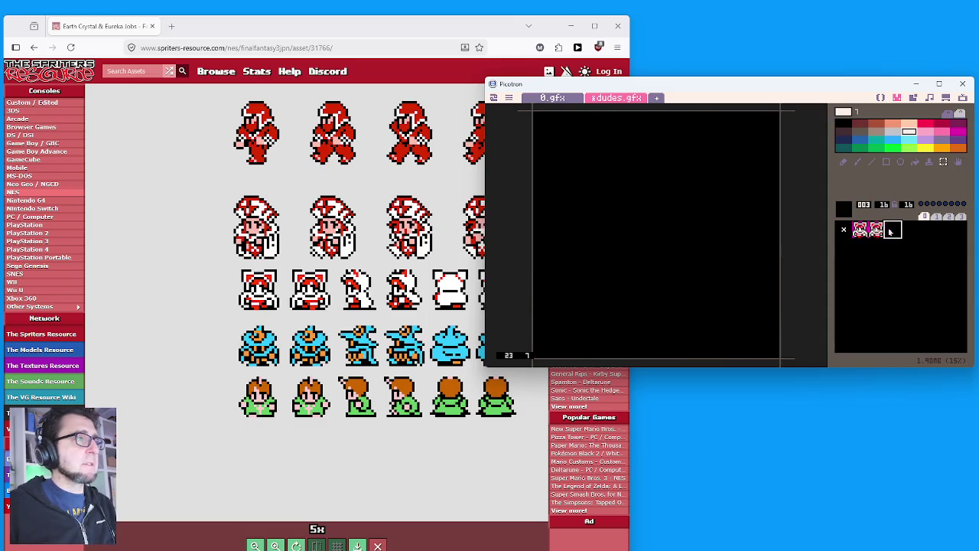
Flood-fill every magenta border area of sprite 001 with pink.
scroll(387, 294, "up", 5)
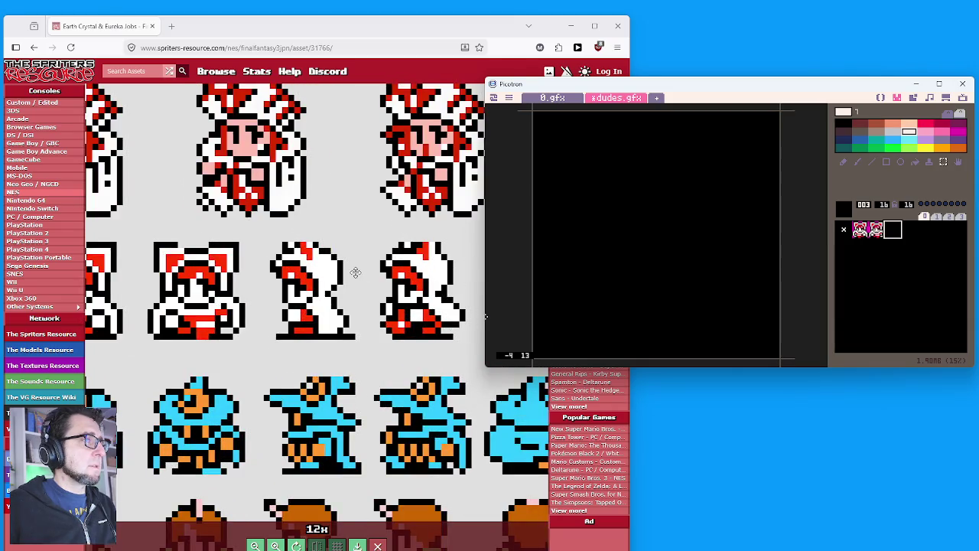
scroll(354, 272, "up", 3)
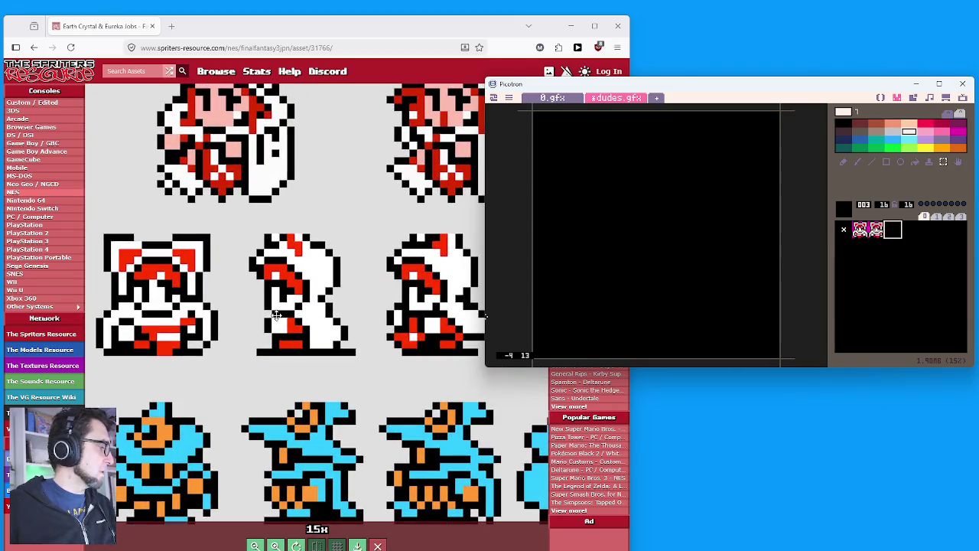
left_click(338, 331)
scroll(284, 350, "up", 5)
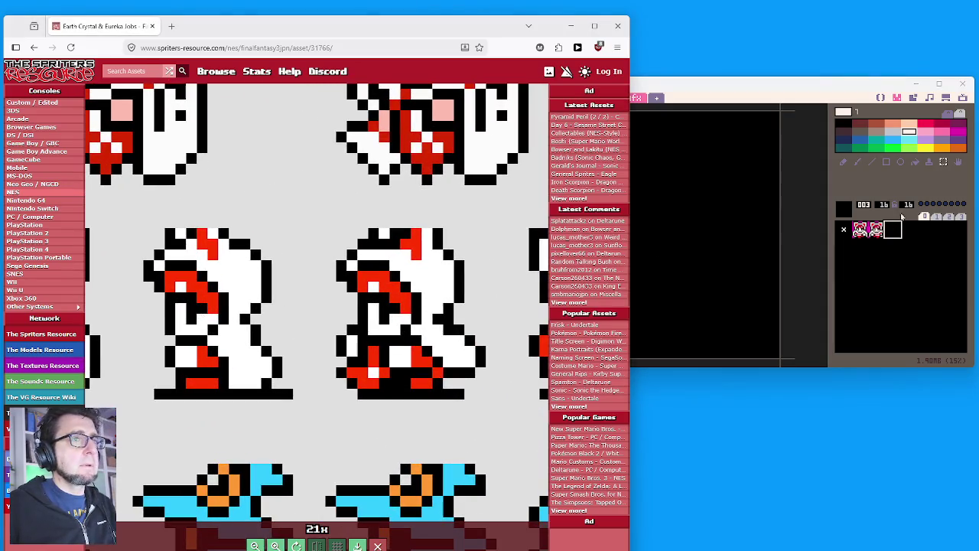
left_click(944, 125)
left_click(867, 225)
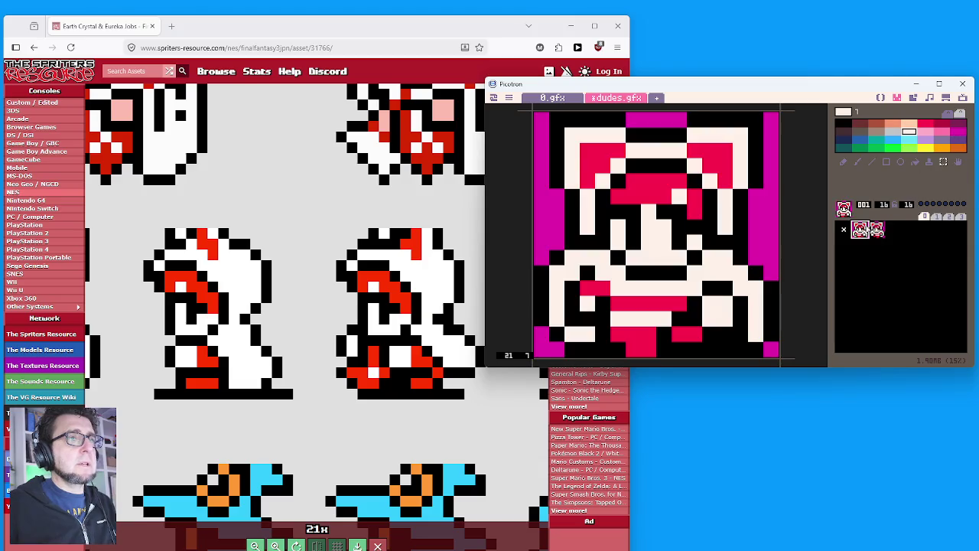
left_click(941, 132)
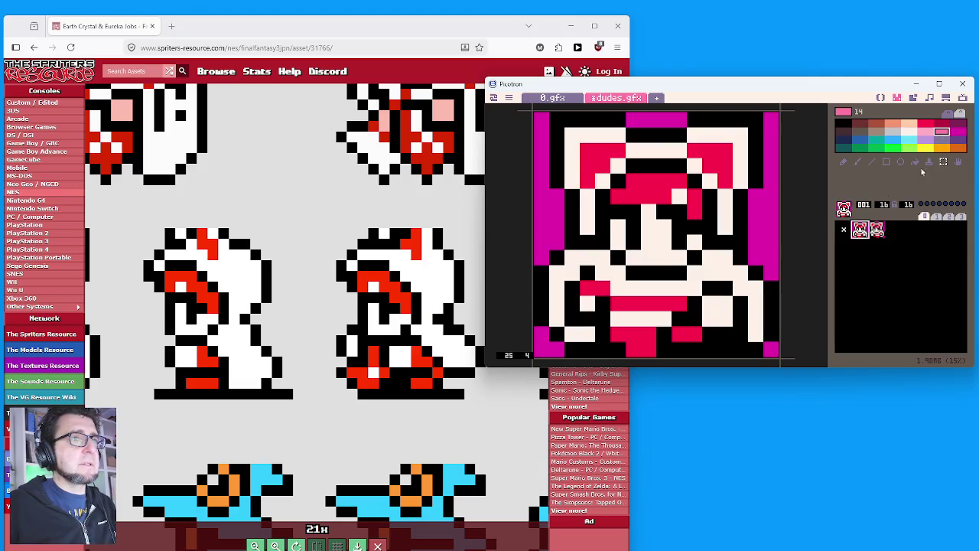
left_click(915, 163)
left_click(771, 208)
left_click(664, 119)
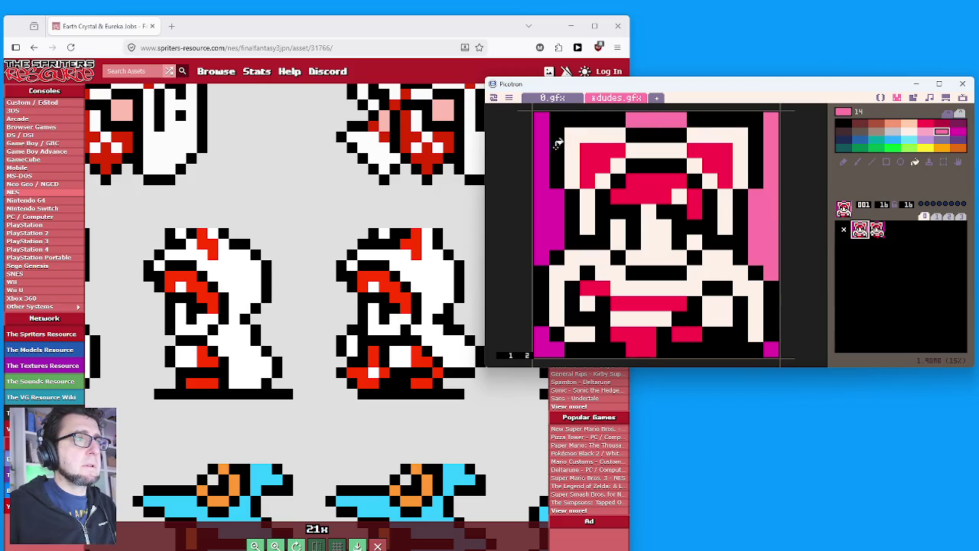
left_click(545, 153)
left_click(550, 342)
left_click(770, 345)
Copy sprite 001 into sprite 002.
left_click(894, 261)
left_click(860, 229)
key("ctrl+c")
left_click(877, 230)
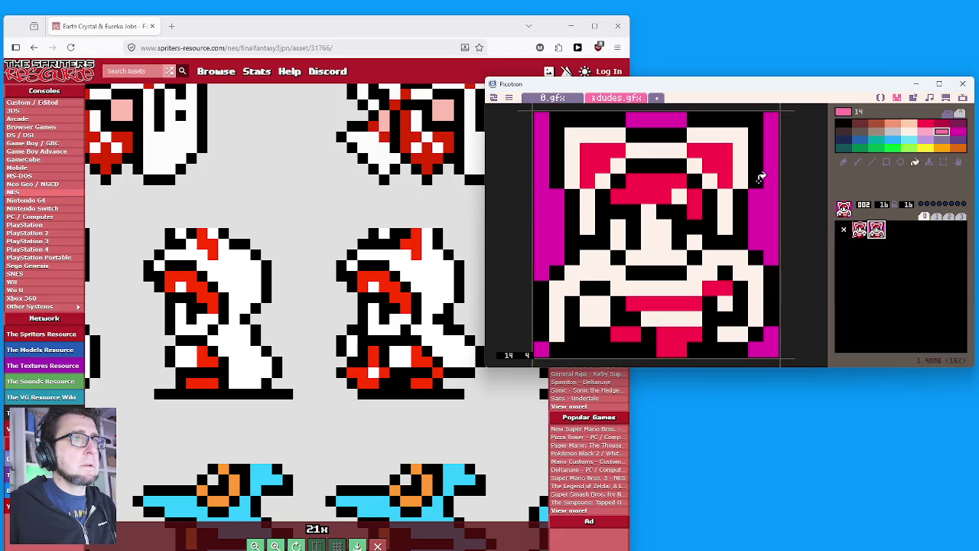
Fill sprite 002's magenta borders pink and add empty sprite 003.
left_click(762, 218)
left_click(640, 116)
left_click(556, 213)
left_click(542, 344)
left_click(771, 341)
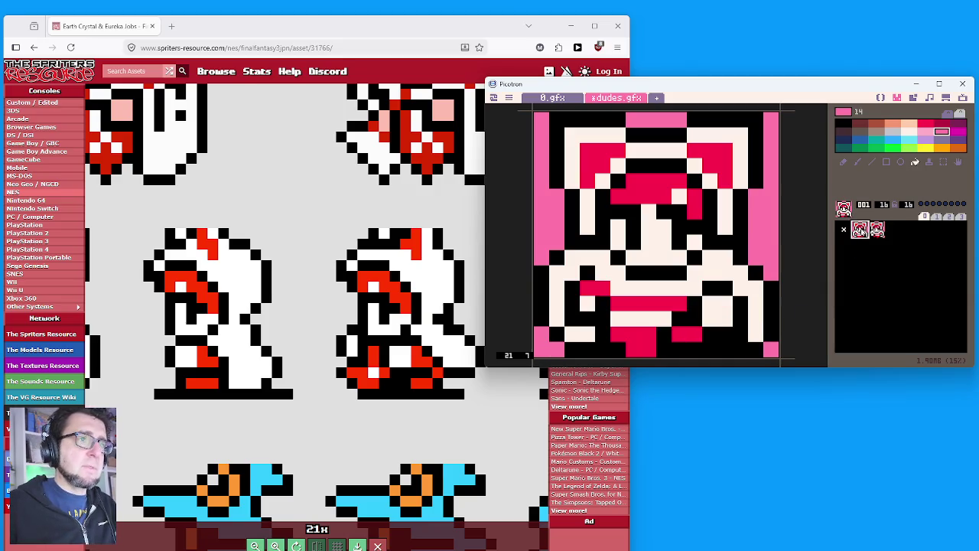
left_click(893, 232)
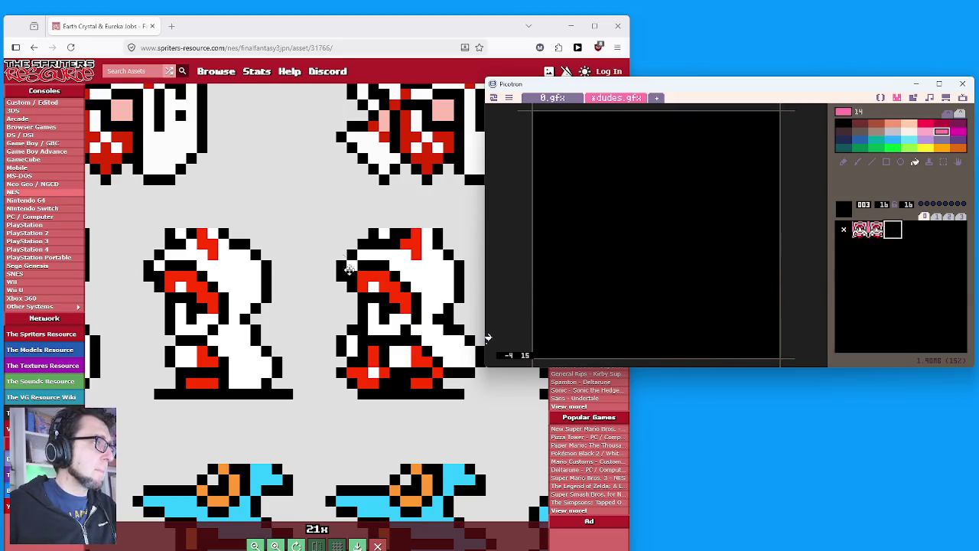
Fill sprite 003 pink and start the black hat outline at the top-left.
scroll(167, 286, "up", 1)
scroll(167, 286, "up", 4)
left_click(688, 203)
left_click(844, 162)
left_click(846, 125)
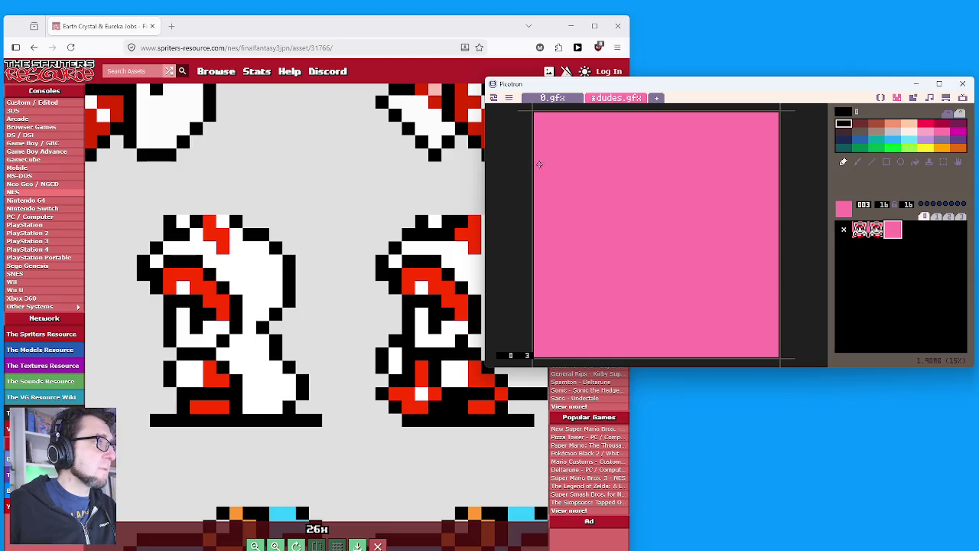
left_click_drag(536, 165, 540, 147)
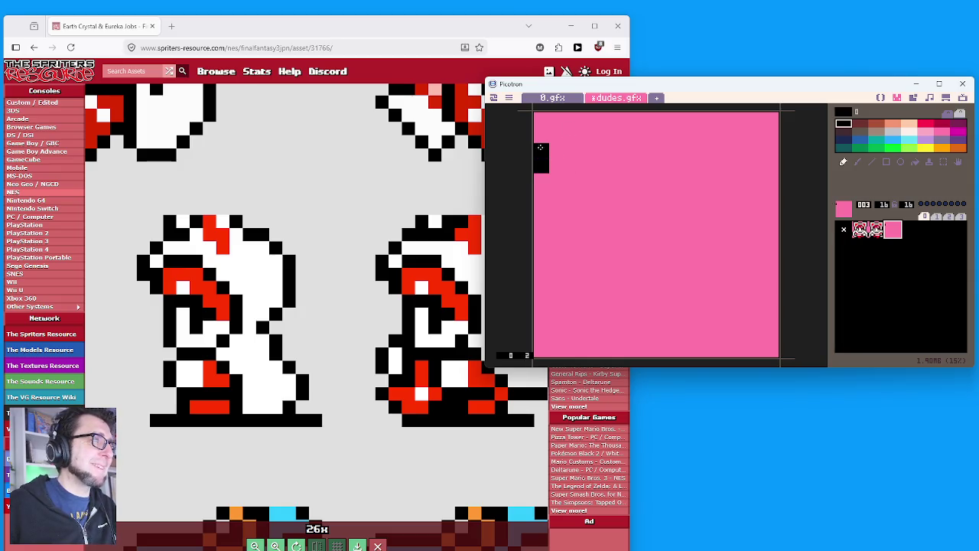
left_click(559, 135)
left_click(574, 120)
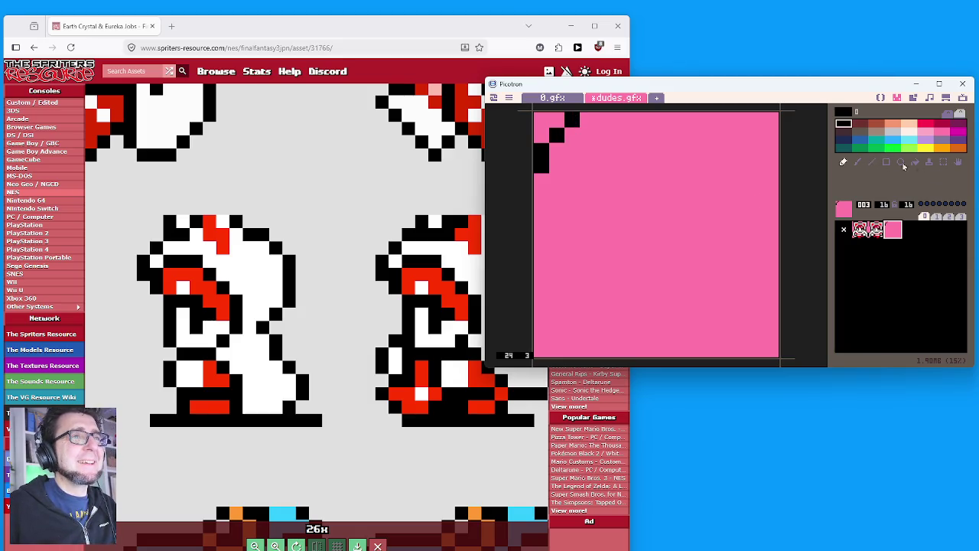
Shift the top-left outline down one pixel and repaint the top row pink.
left_click(943, 162)
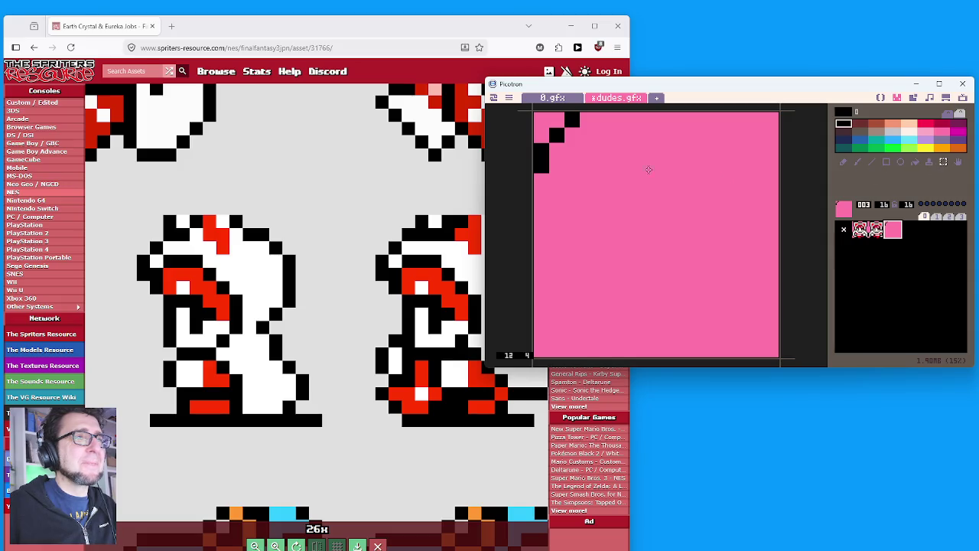
left_click_drag(663, 232, 530, 116)
key("Down")
left_click(730, 186)
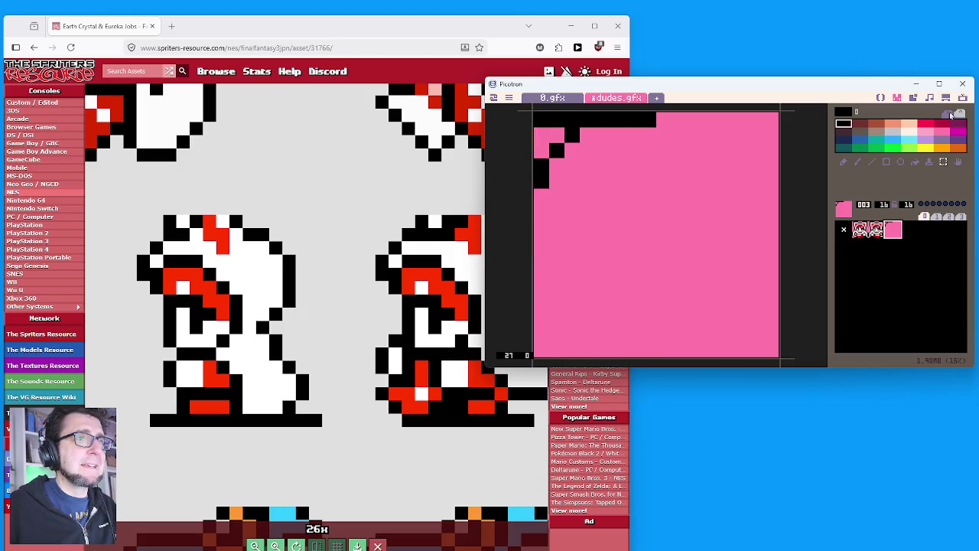
left_click(941, 132)
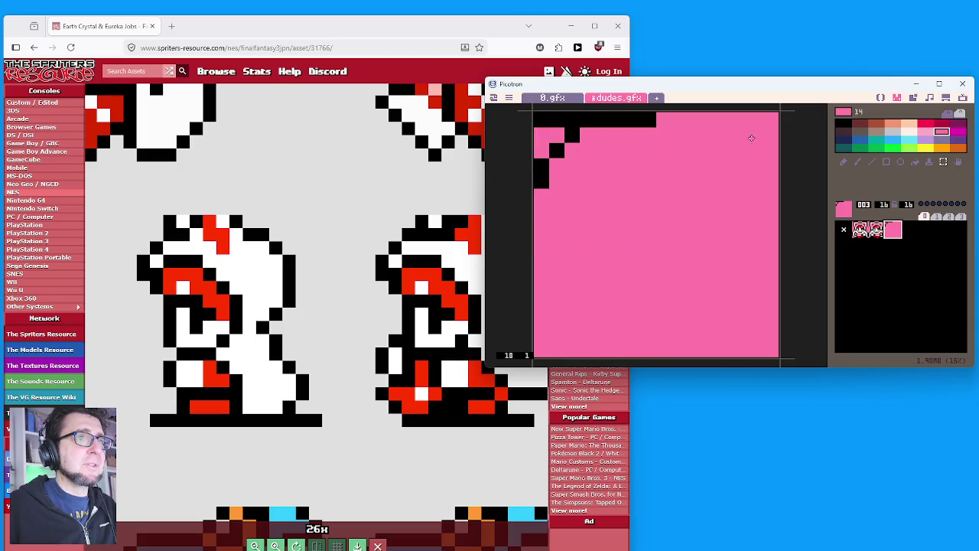
left_click(842, 162)
left_click_drag(679, 125, 536, 119)
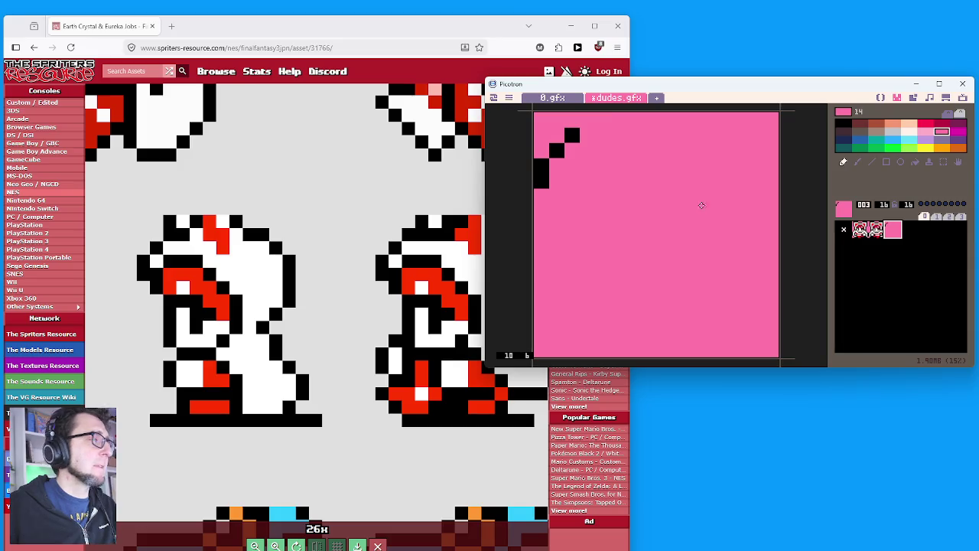
Extend the black hood outline across the top row and down the right side.
left_click(860, 123)
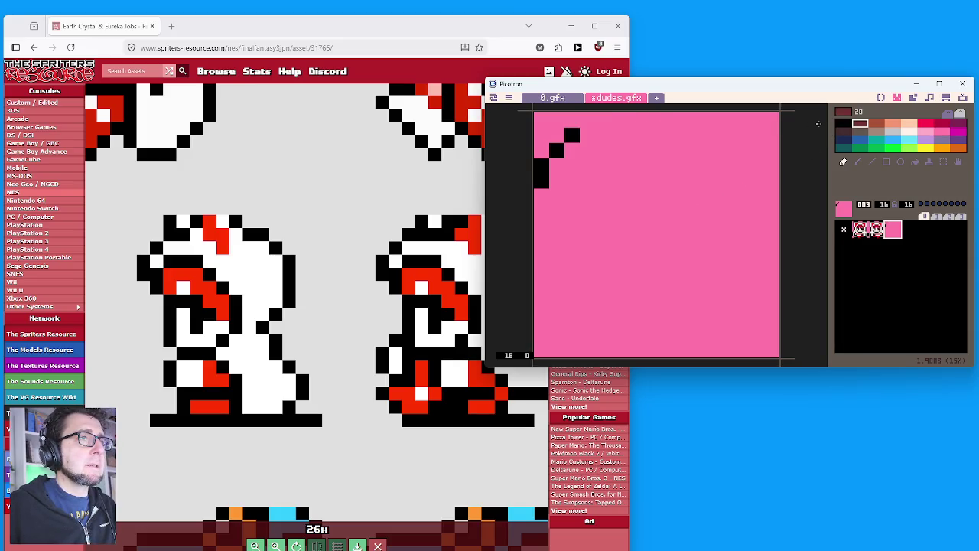
left_click(842, 124)
left_click(572, 120)
left_click(587, 135)
left_click(603, 119)
left_click(633, 120)
left_click(648, 120)
right_click(660, 153)
left_click(634, 125)
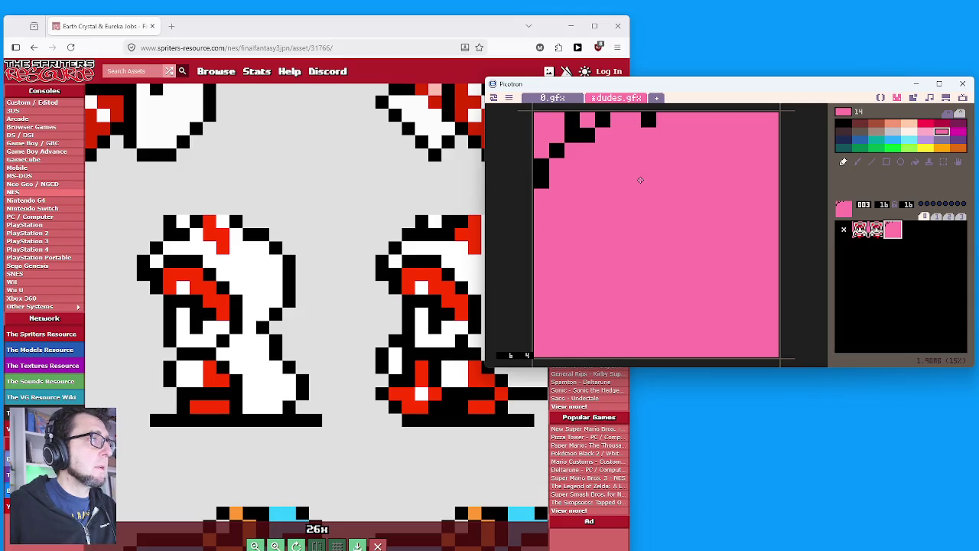
right_click(651, 118)
left_click_drag(662, 134, 672, 136)
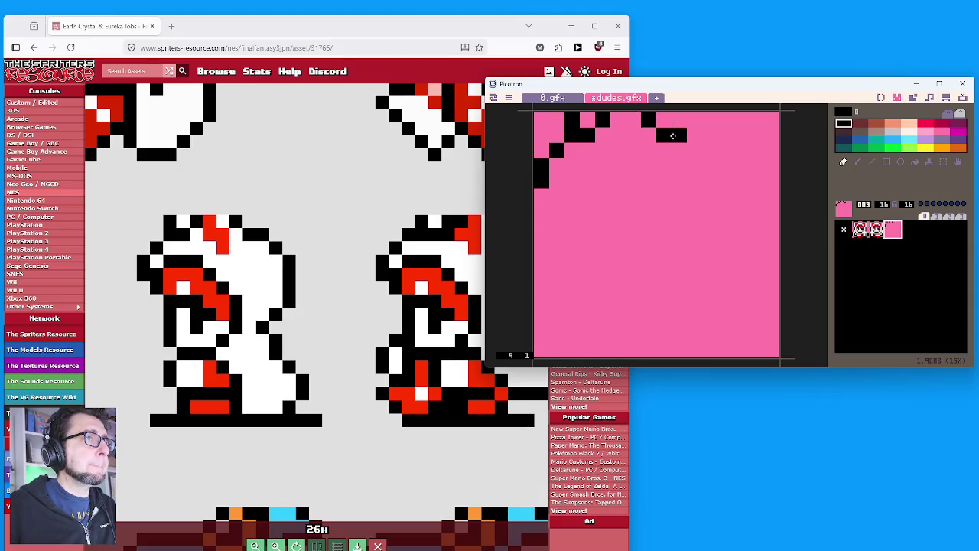
left_click(694, 151)
Draw the hat's right side and its bottom outline line in black.
left_click_drag(710, 166, 709, 197)
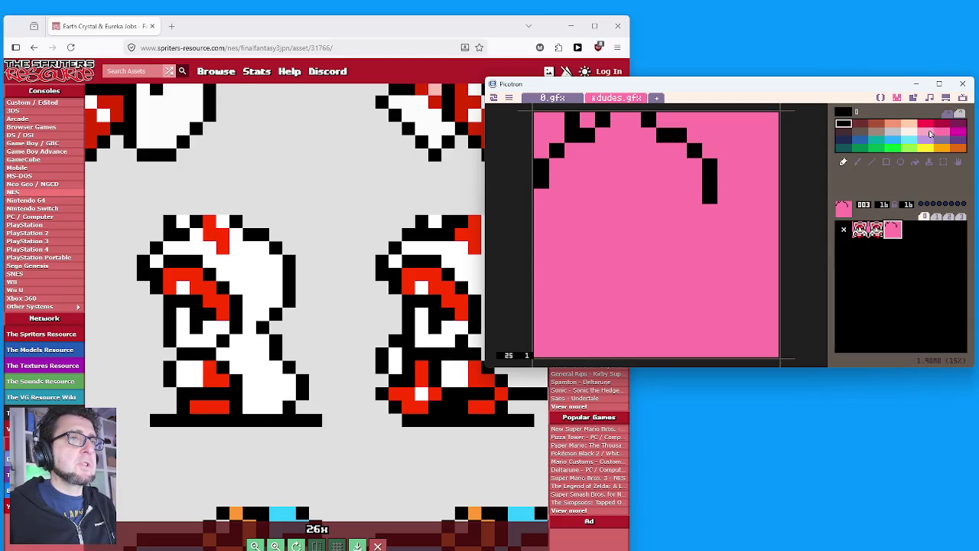
left_click(926, 131)
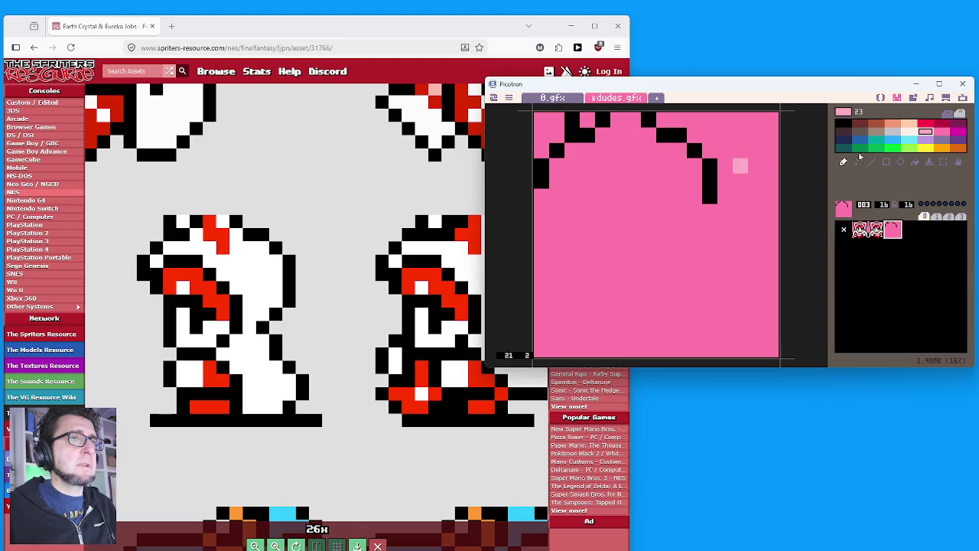
left_click(914, 162)
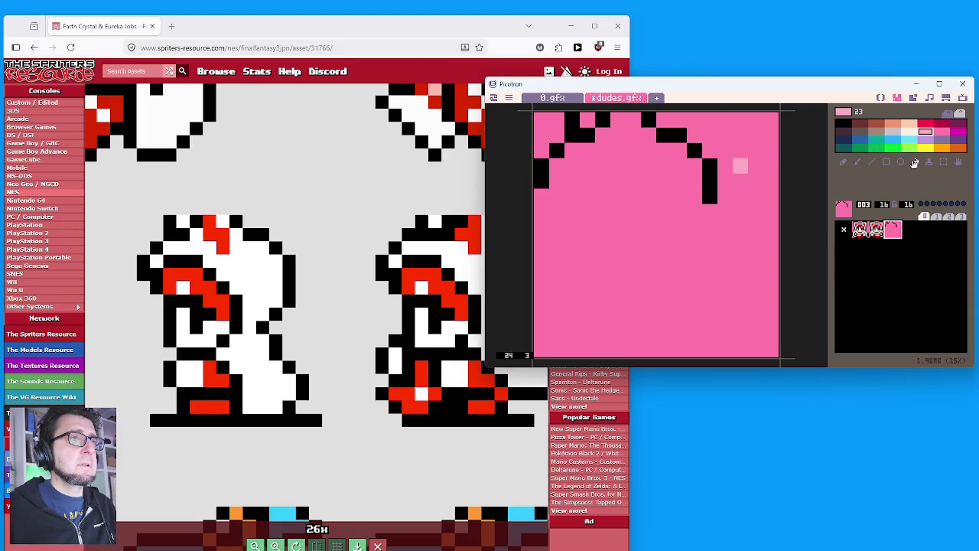
left_click(843, 162)
left_click(843, 123)
left_click_drag(541, 198, 705, 197)
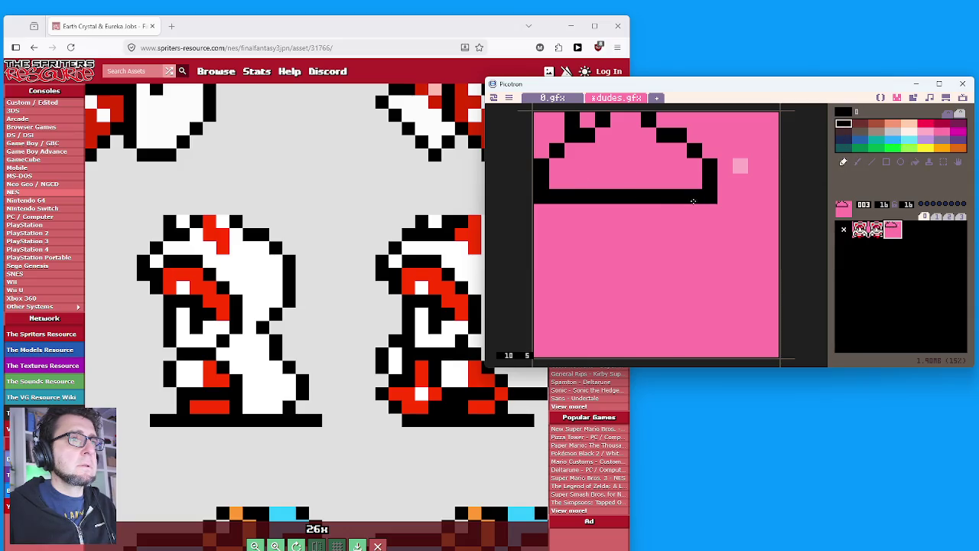
left_click(957, 132)
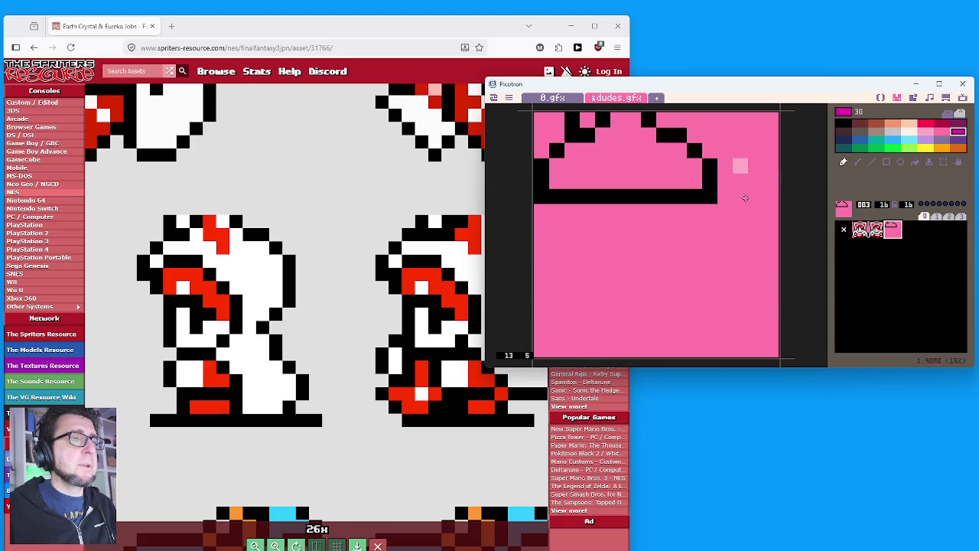
Try a magenta flood fill outside the hat twice, undoing it each time.
left_click(914, 162)
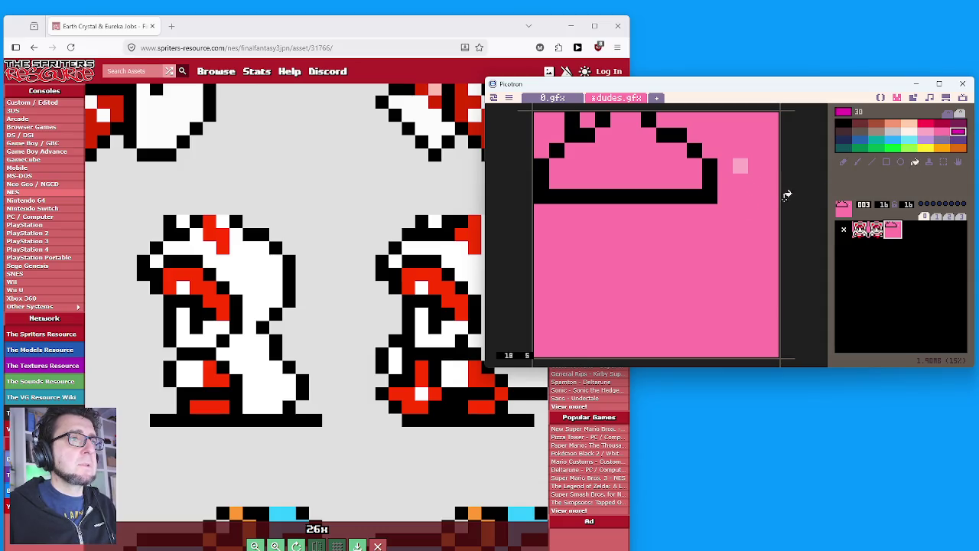
left_click(733, 232)
key("ctrl+z")
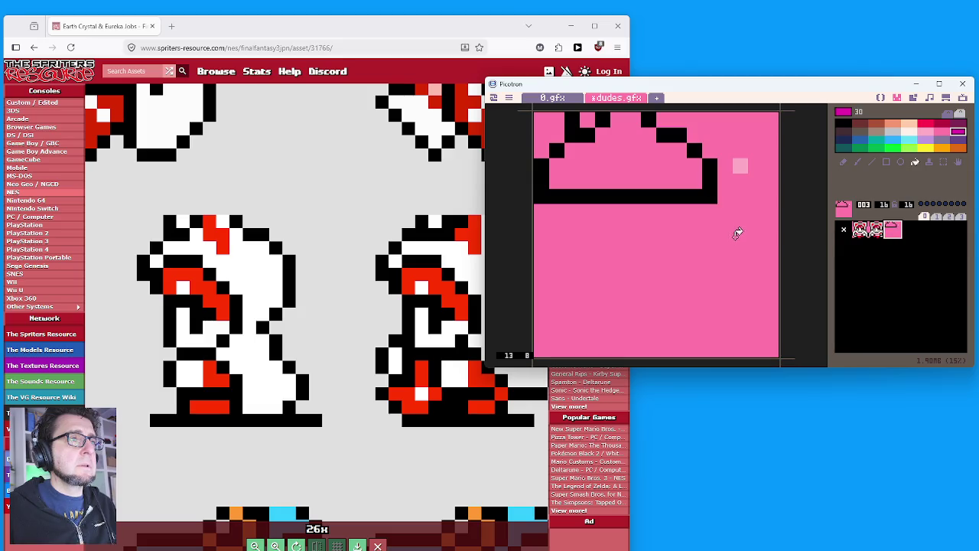
left_click(736, 234)
key("ctrl+z")
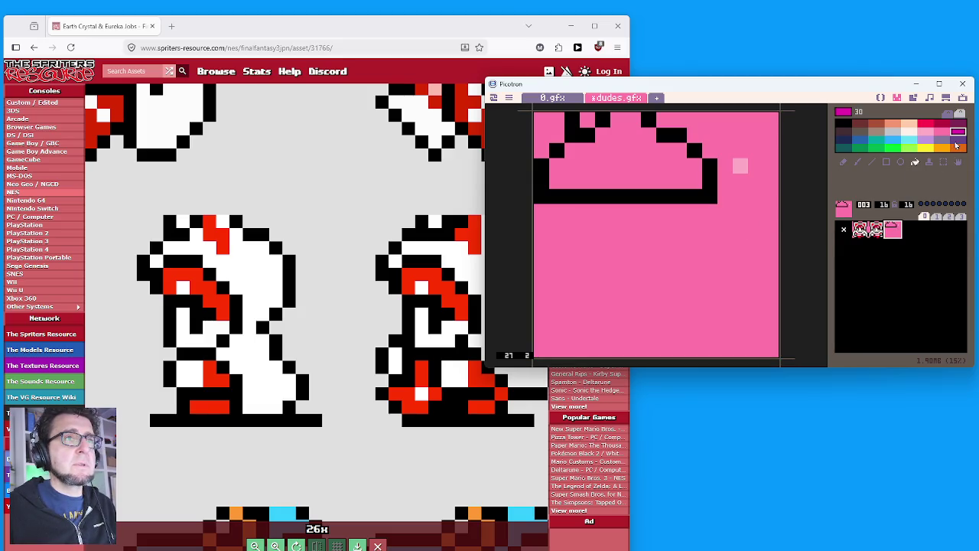
Fill the background around the hat magenta, then fill it back to pink.
left_click(942, 132)
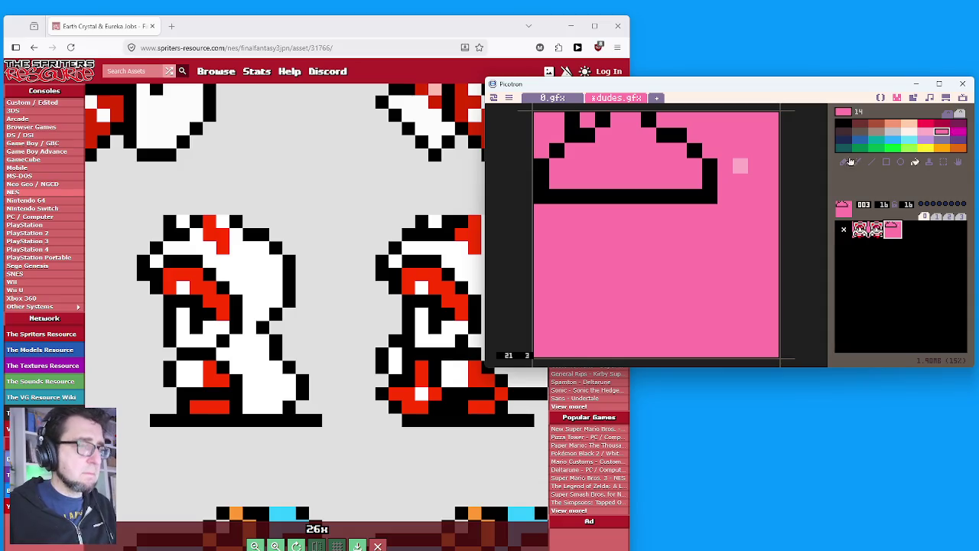
left_click(927, 133)
left_click(946, 133)
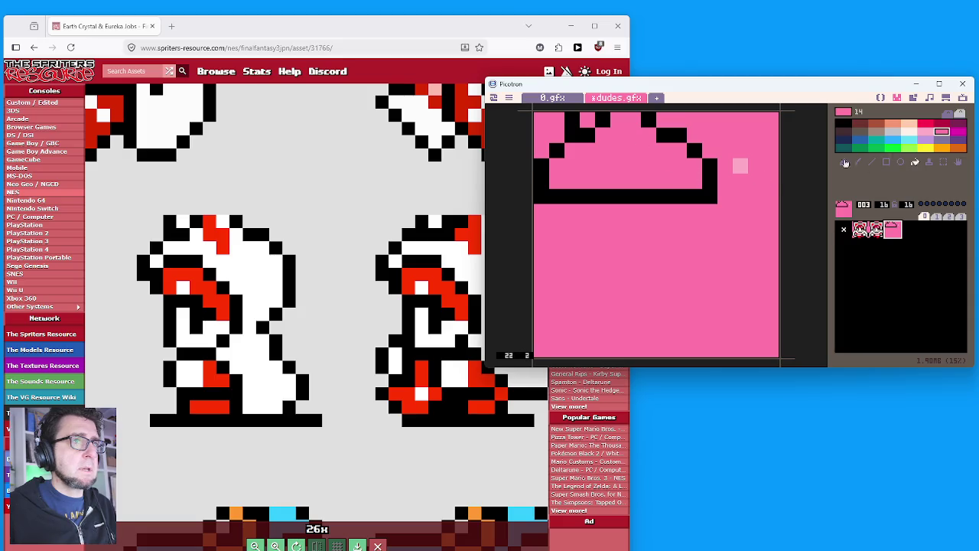
left_click(958, 132)
left_click(652, 233)
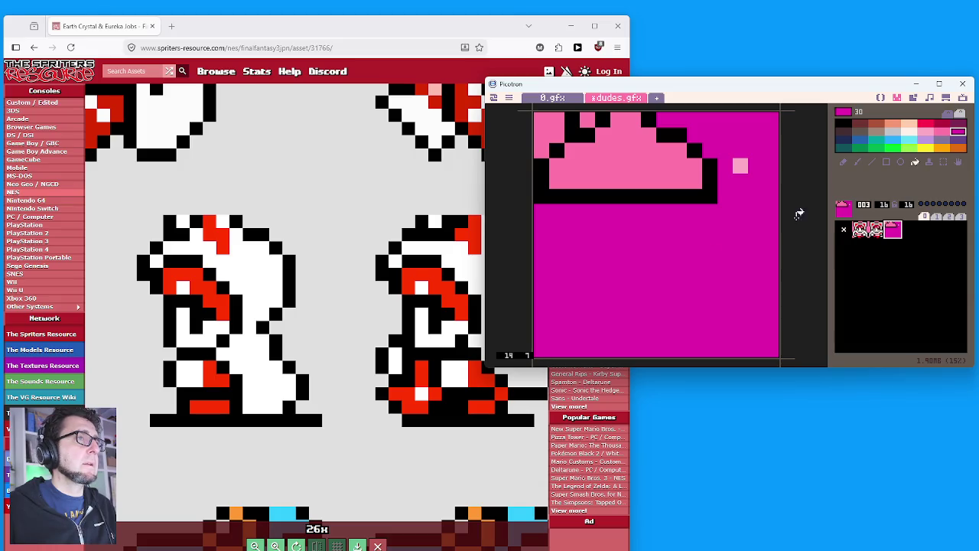
left_click(940, 135)
left_click(676, 271)
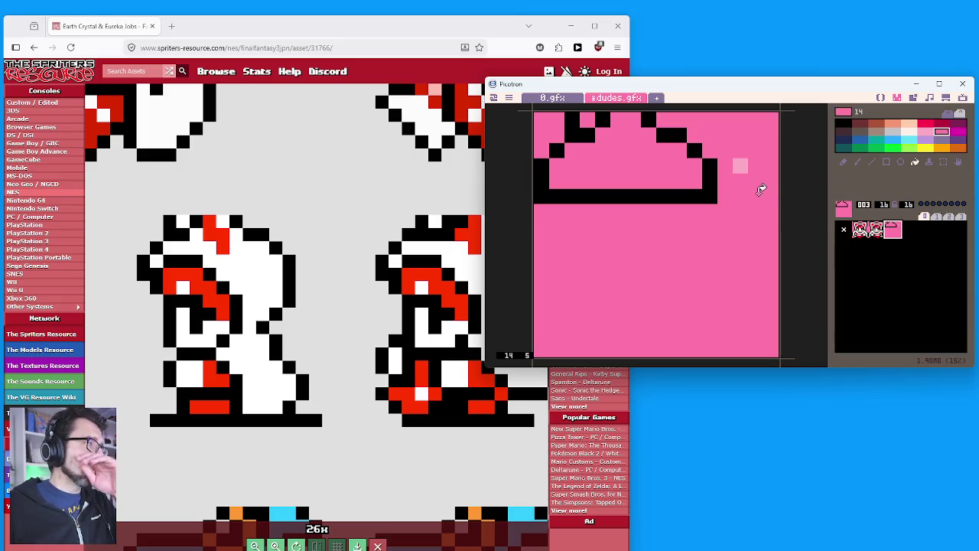
Compare with sprite 002, then erase the hat's black bottom row with pink.
left_click(843, 125)
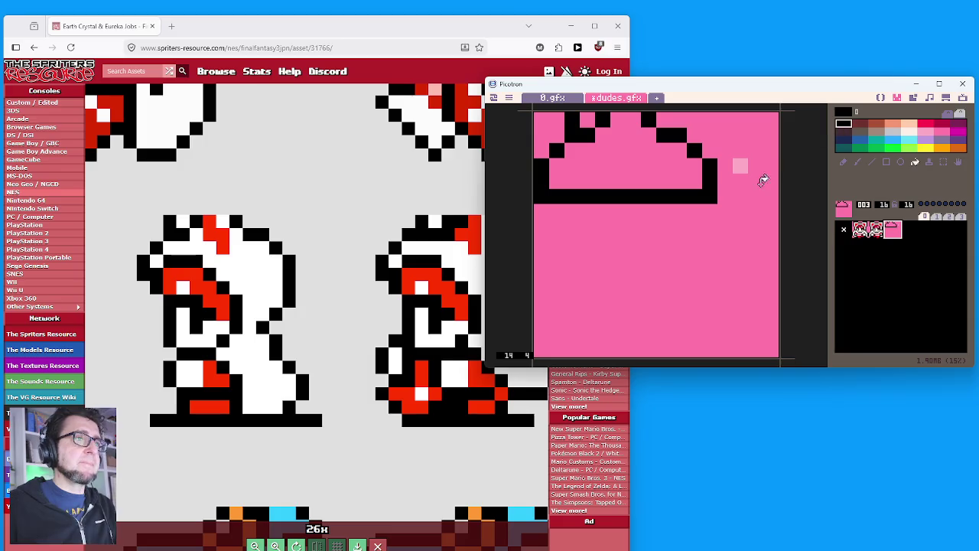
left_click(925, 132)
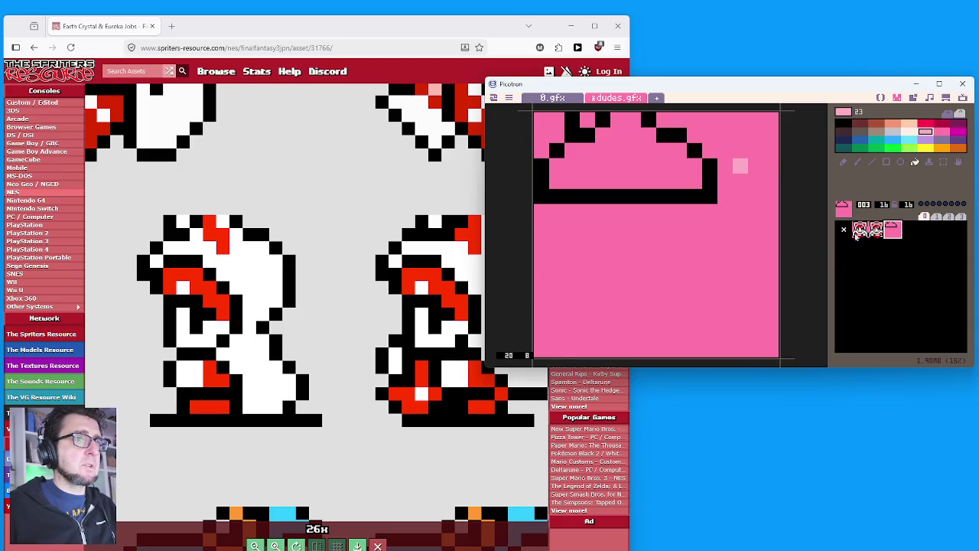
left_click(876, 230)
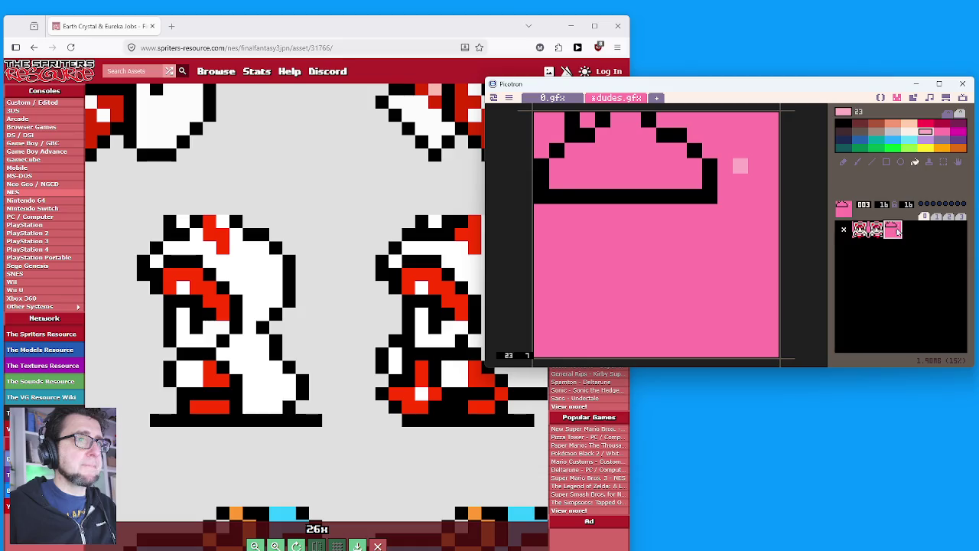
right_click(759, 216)
left_click(844, 163)
left_click(892, 229)
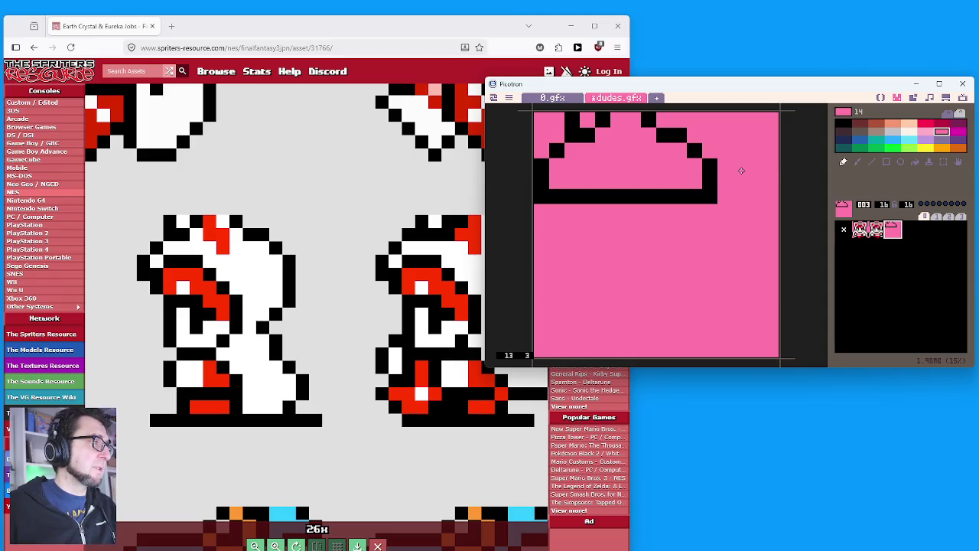
left_click(679, 195)
left_click_drag(649, 196, 557, 196)
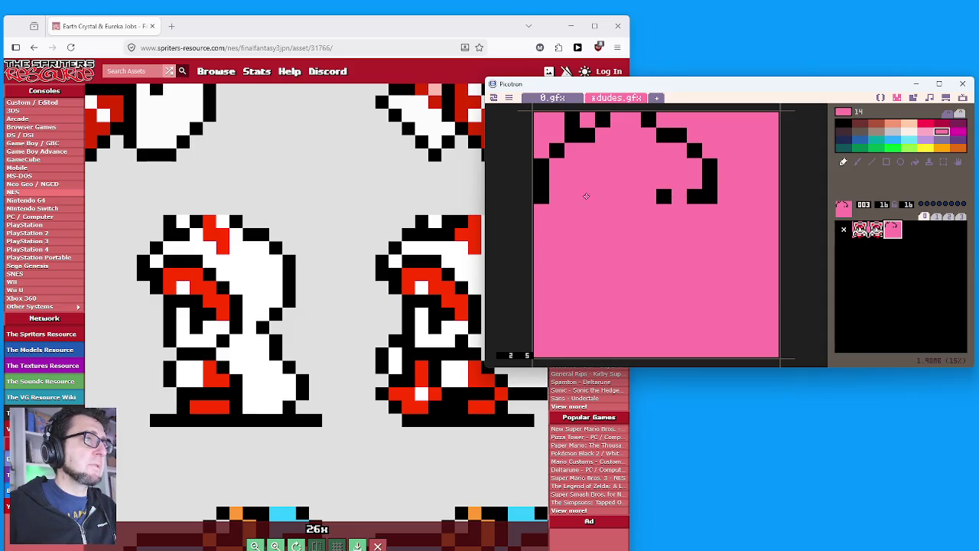
left_click(668, 196)
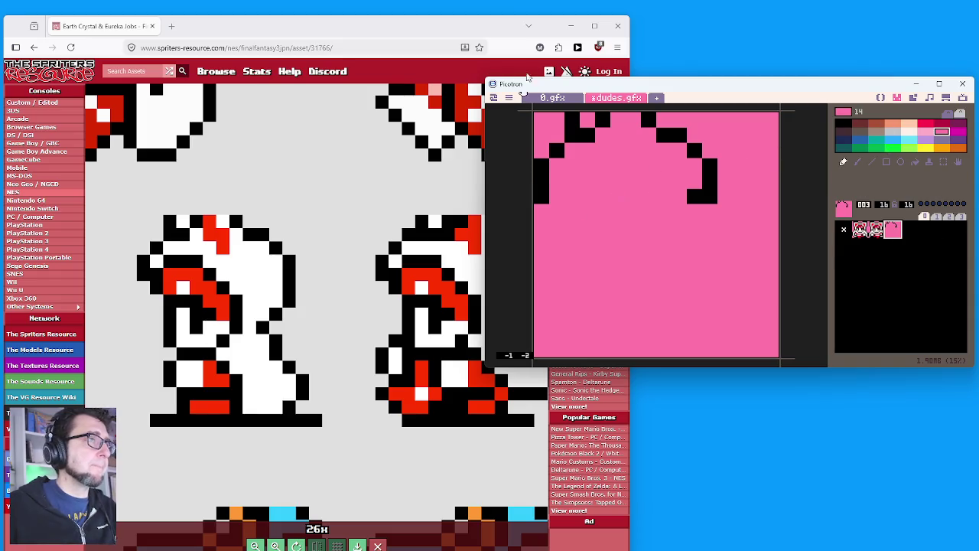
View the sprite editor's About information and close it.
left_click(509, 97)
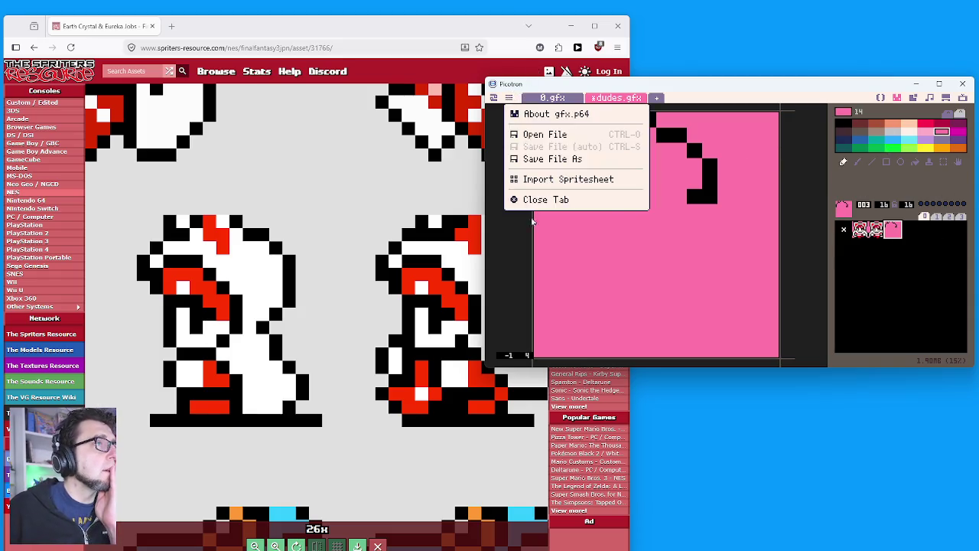
left_click(562, 114)
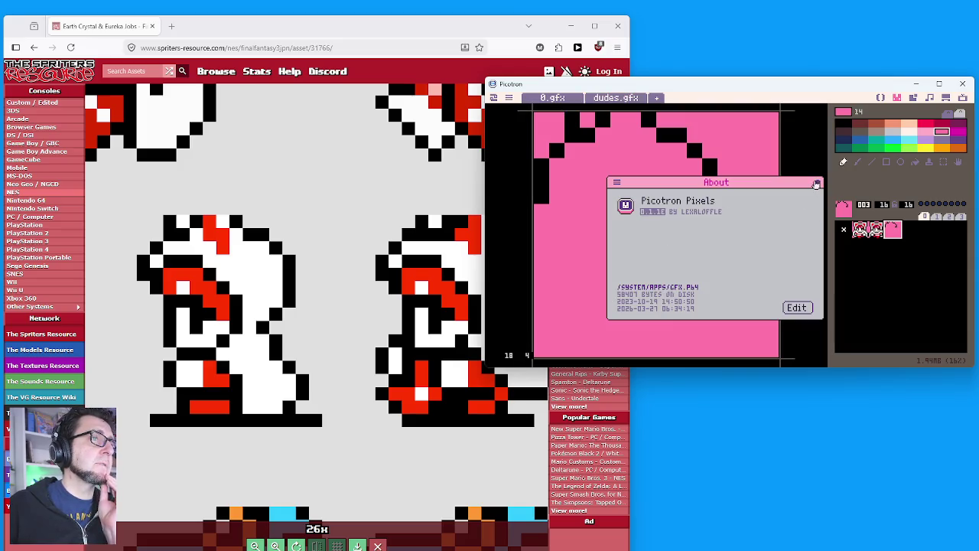
left_click(817, 182)
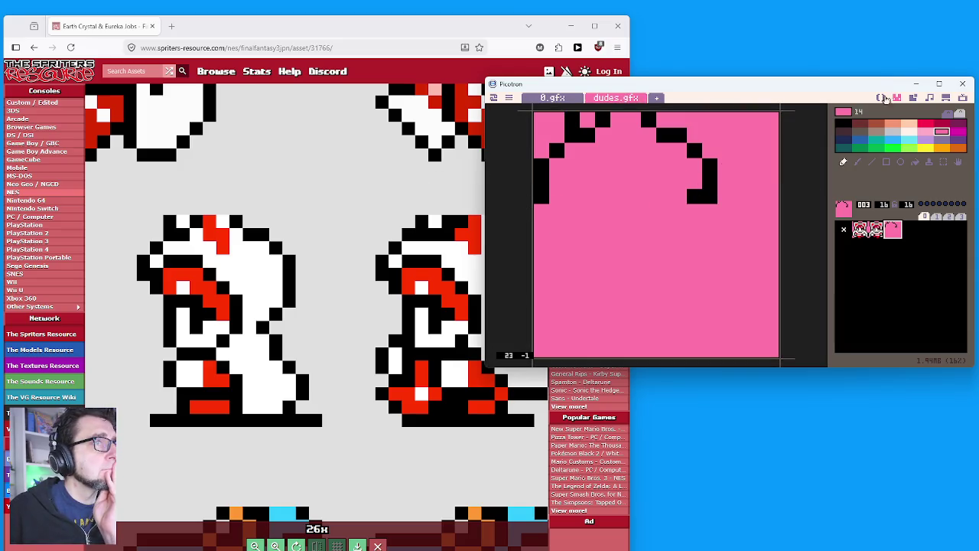
Pencil additional black outline pixels along the curve of the head.
left_click(842, 122)
mouse_move(567, 164)
left_mouse_down()
mouse_move(597, 164)
mouse_move(632, 198)
left_mouse_up()
mouse_move(548, 185)
left_mouse_down()
mouse_move(556, 182)
mouse_move(550, 214)
left_mouse_up()
right_click(550, 214)
left_click(546, 198)
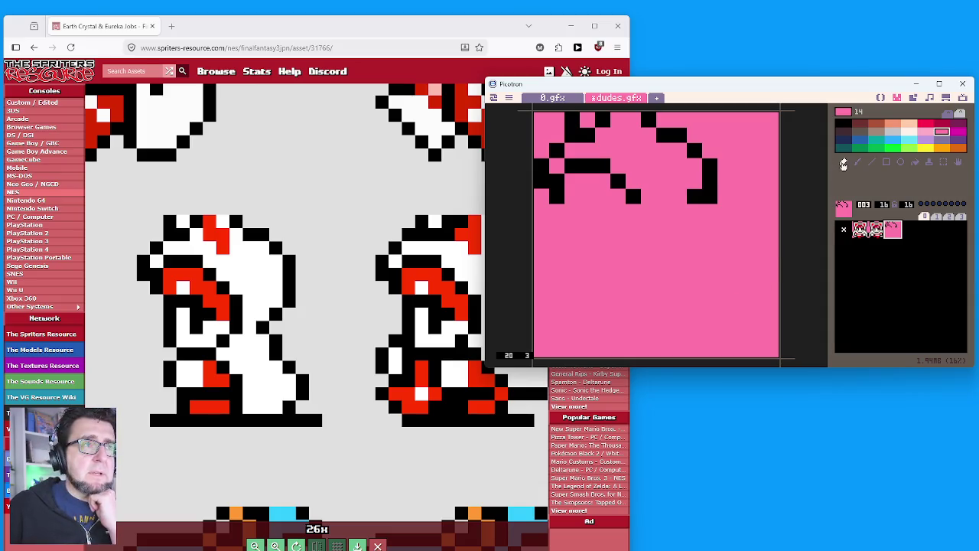
Try a magenta background fill and undo it.
left_click(958, 131)
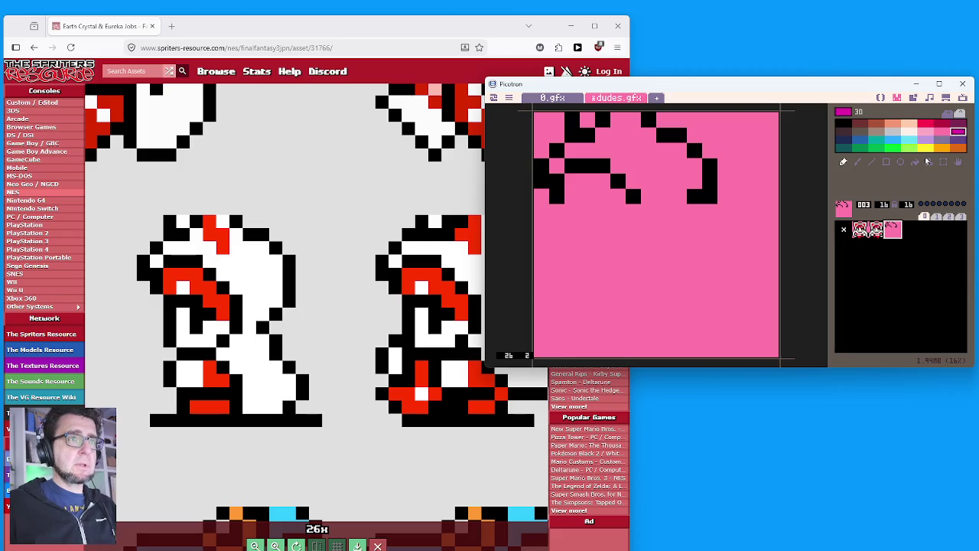
left_click(734, 228)
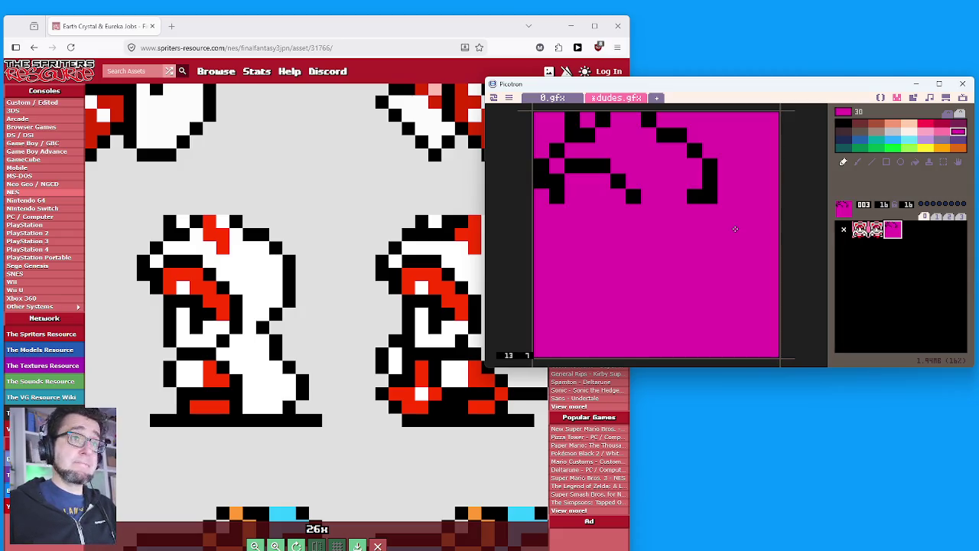
key("ctrl+z")
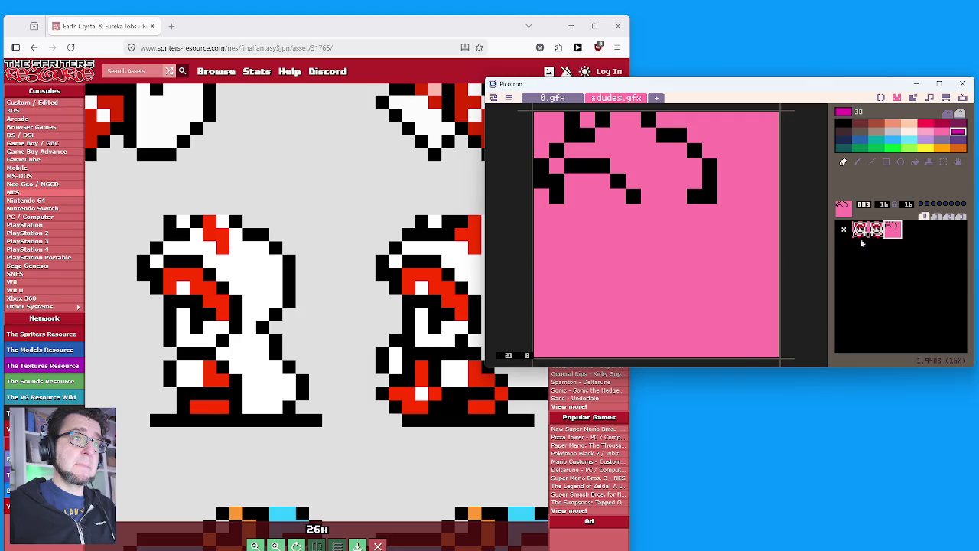
left_click(877, 230)
left_click(926, 123)
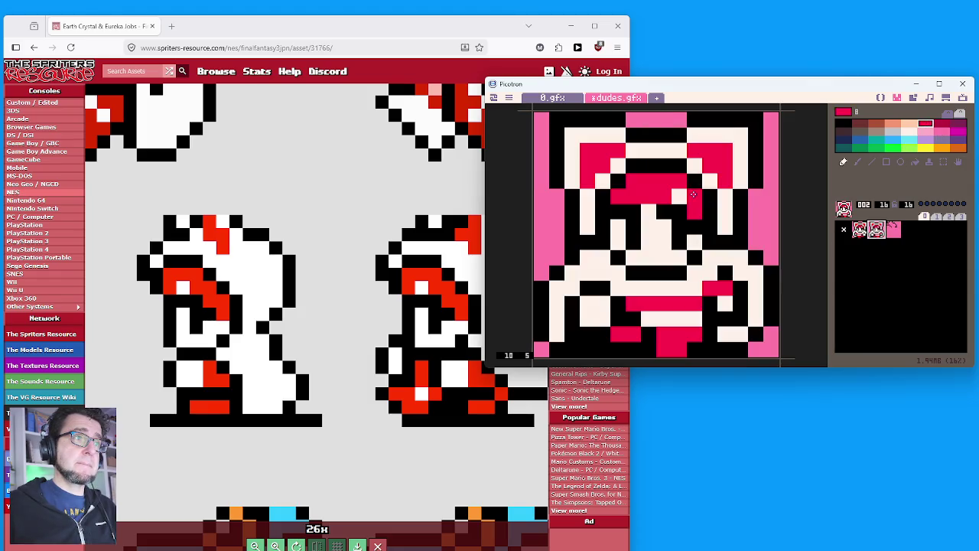
left_click(892, 147)
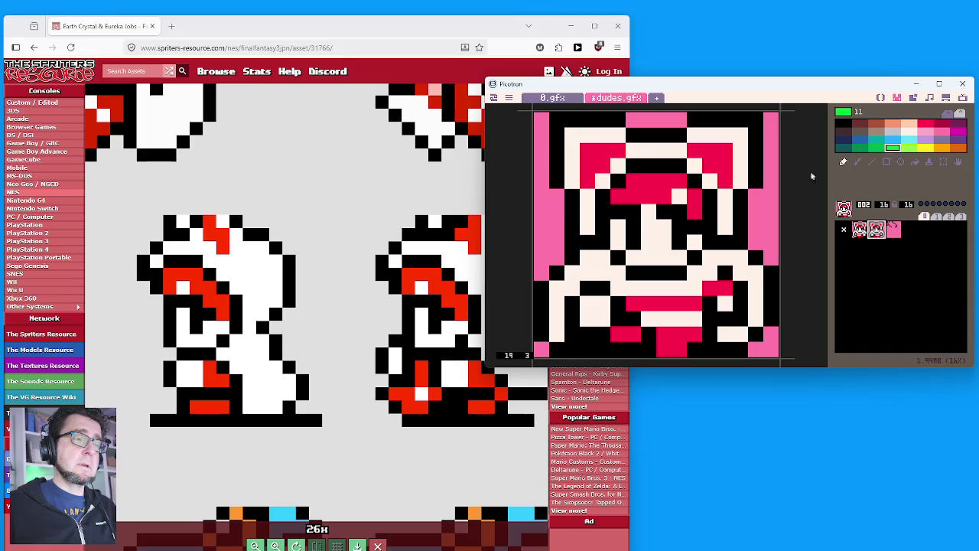
left_click(721, 158)
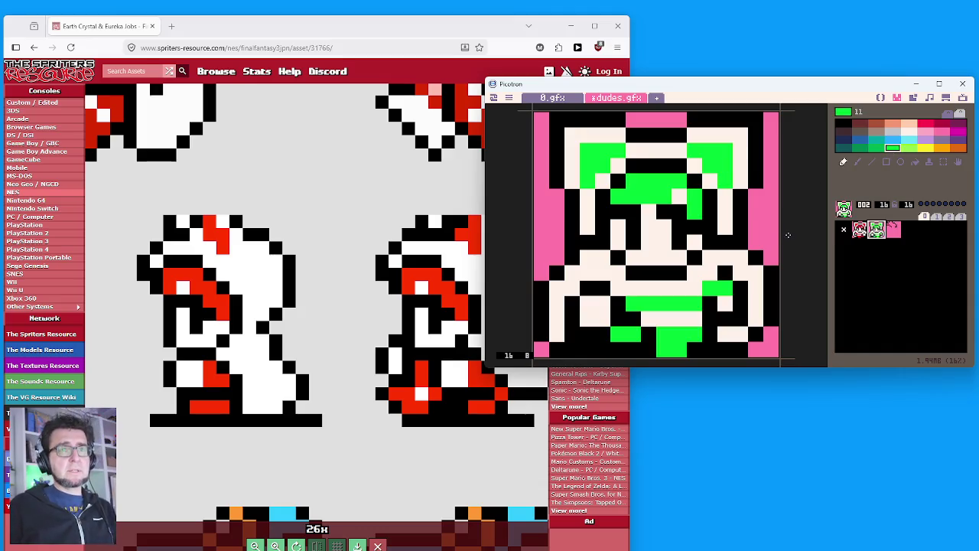
key("ctrl+x")
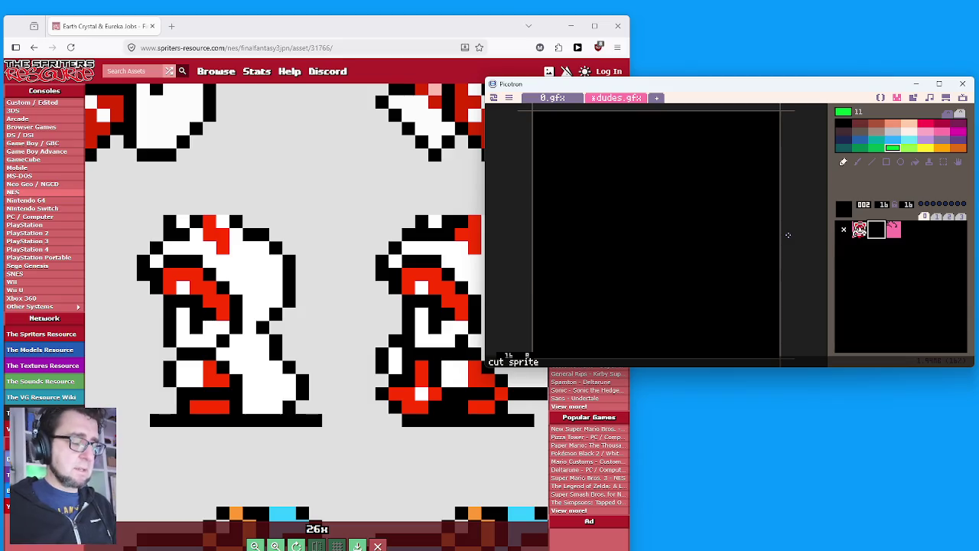
key("ctrl+v")
left_click(925, 123)
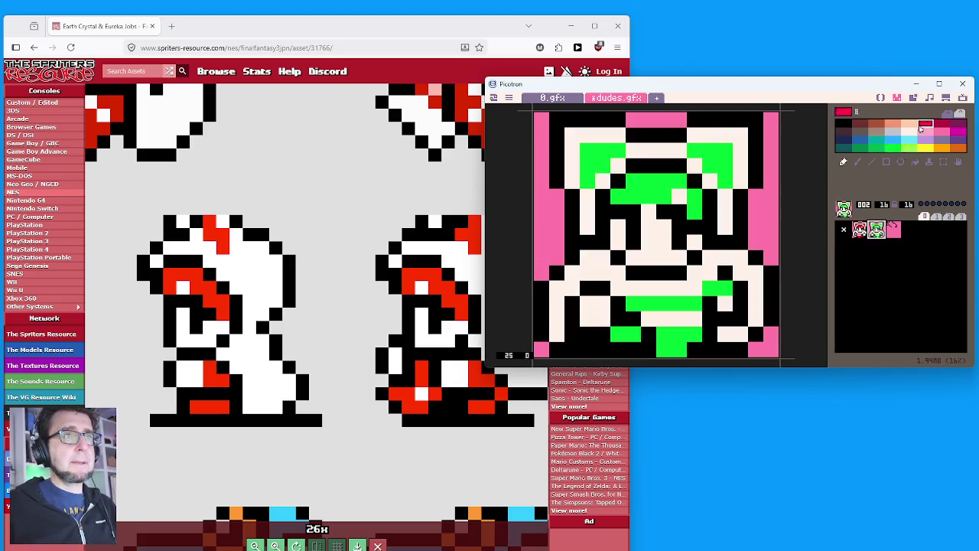
left_click(717, 156)
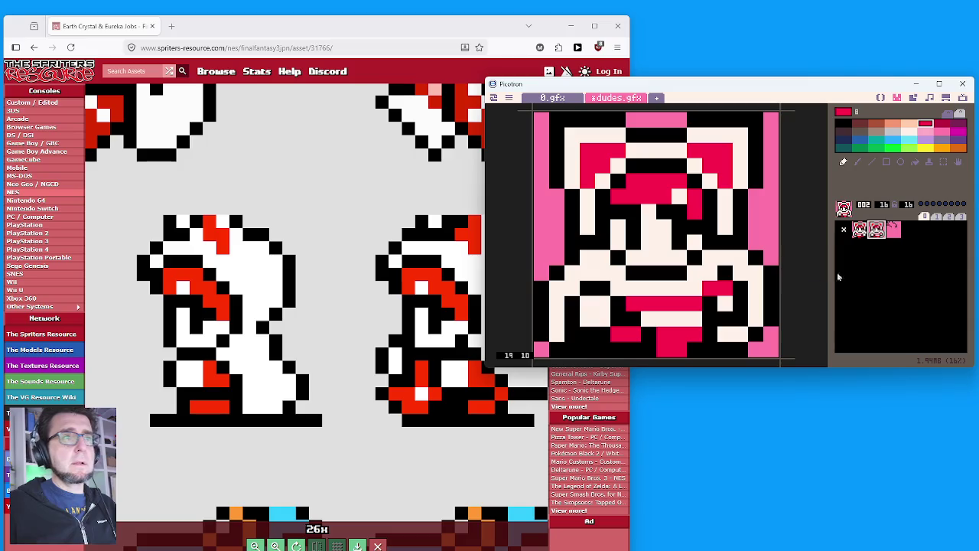
left_click(894, 230)
left_click(841, 125)
Draw the black body outline strokes and the base line along the bottom.
mouse_move(576, 213)
left_mouse_down()
mouse_move(603, 212)
mouse_move(603, 229)
mouse_move(617, 228)
mouse_move(571, 268)
left_mouse_up()
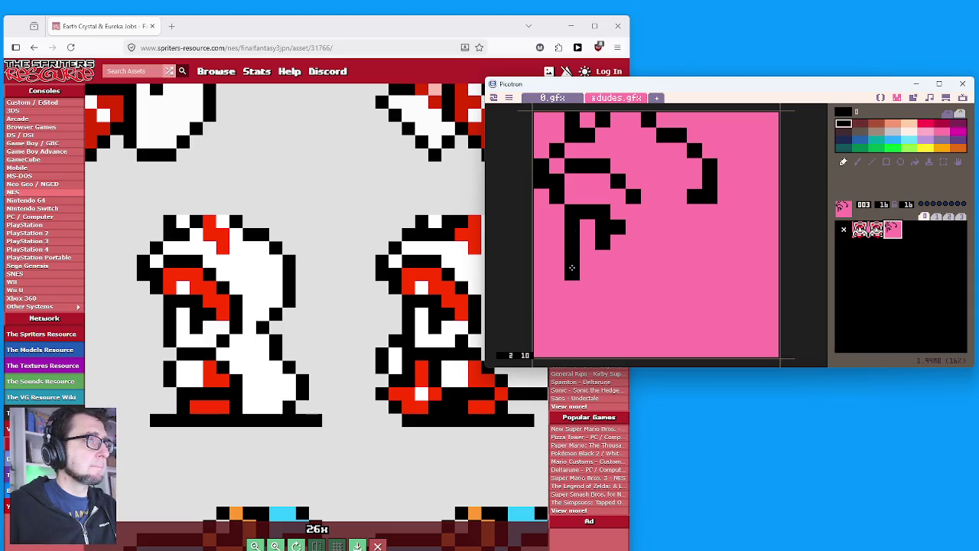
right_click(591, 273)
left_click(573, 273)
right_click(574, 260)
mouse_move(587, 273)
left_mouse_down()
mouse_move(618, 273)
mouse_move(630, 260)
left_mouse_up()
mouse_move(574, 289)
left_mouse_down()
mouse_move(587, 338)
mouse_move(622, 318)
left_mouse_up()
left_click_drag(552, 348, 740, 348)
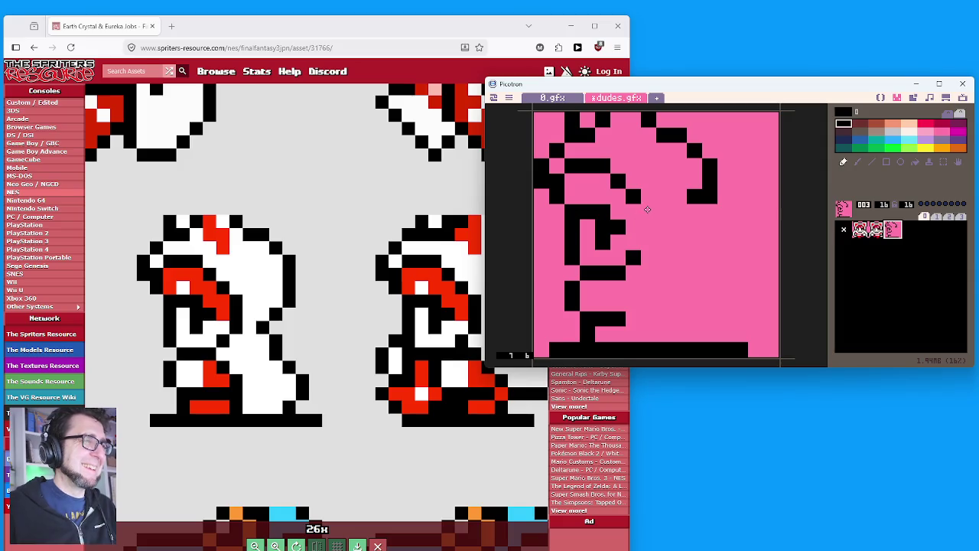
Outline the robe's back and right edge to the base, clean stray pixels, shift the sprite right.
left_click_drag(647, 208, 649, 240)
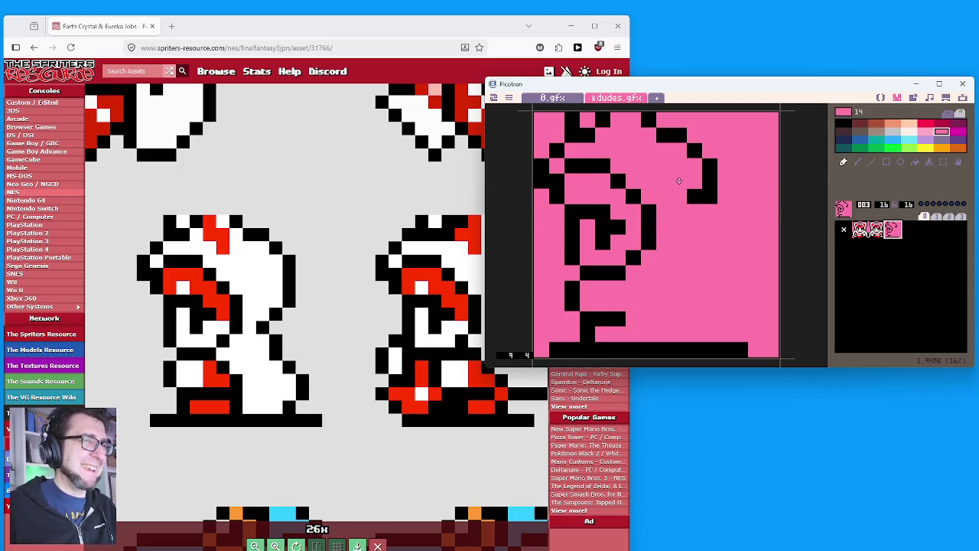
left_click(694, 196)
left_click_drag(708, 199, 709, 215)
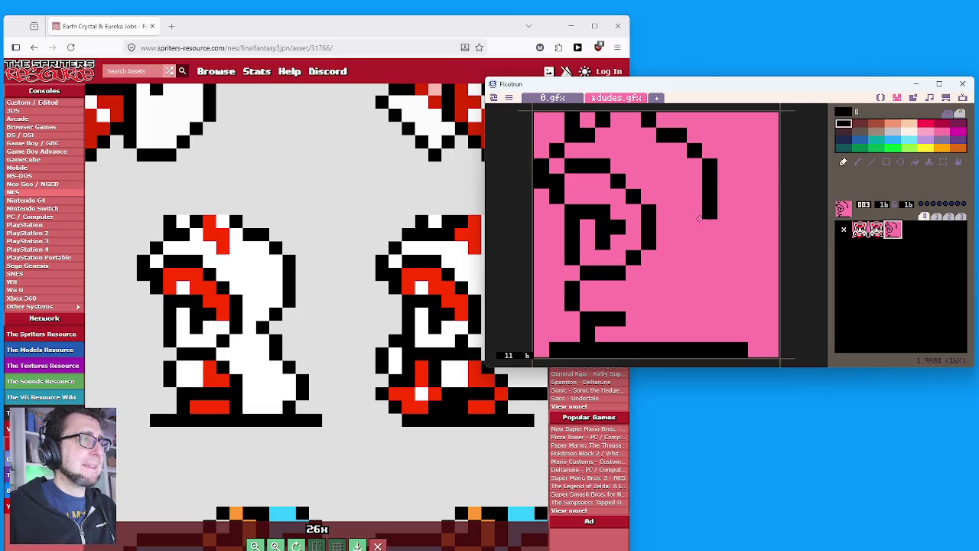
left_click(685, 242)
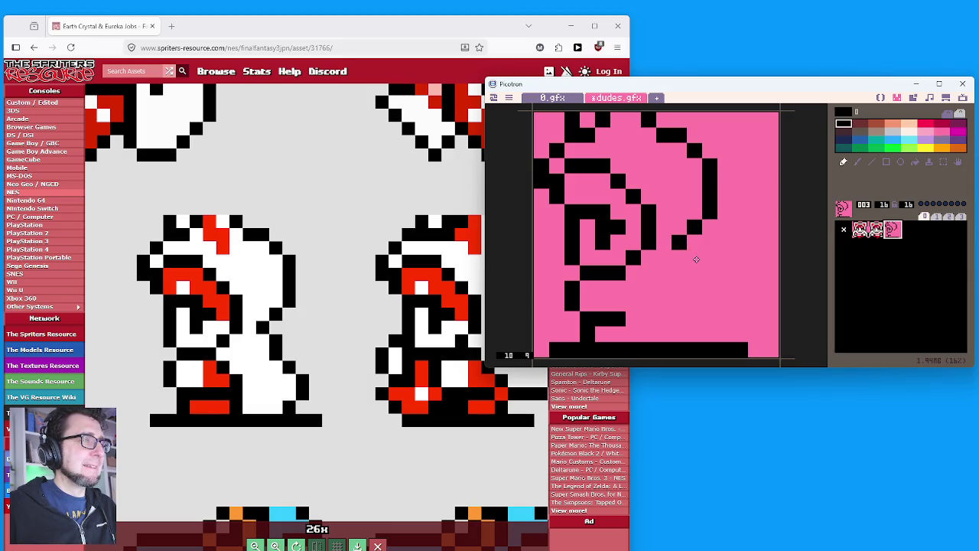
mouse_move(697, 257)
left_mouse_down()
mouse_move(697, 274)
mouse_move(727, 307)
mouse_move(709, 331)
left_mouse_up()
left_click(710, 286)
left_click(579, 237)
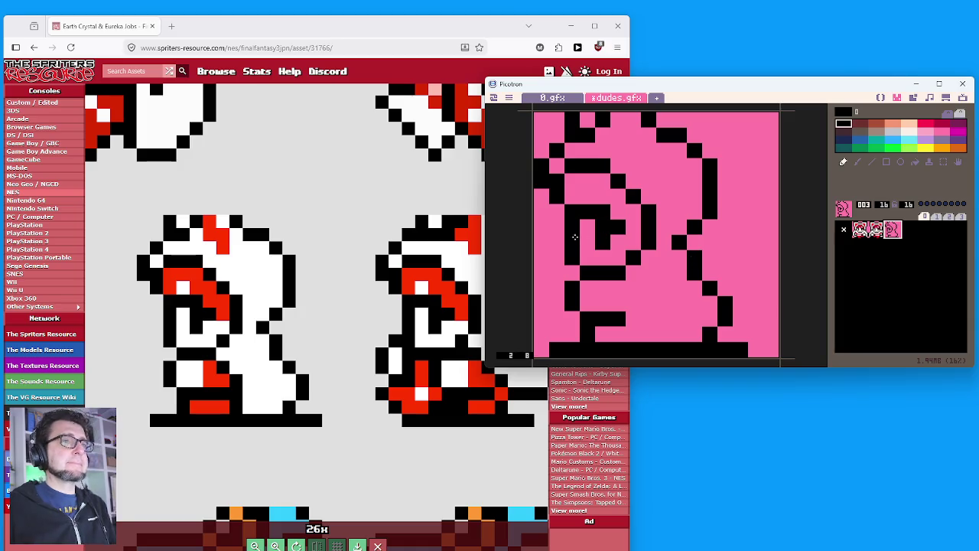
key("Right")
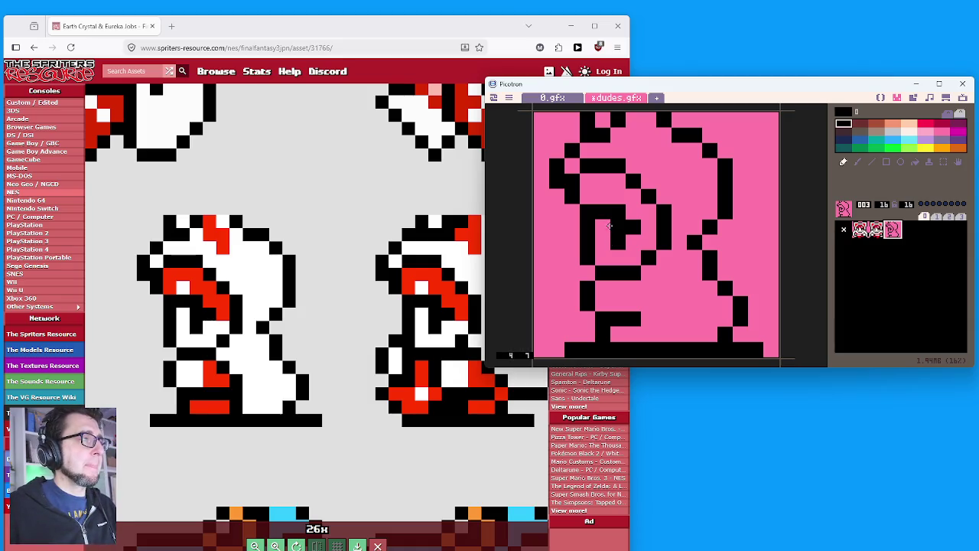
left_click(914, 132)
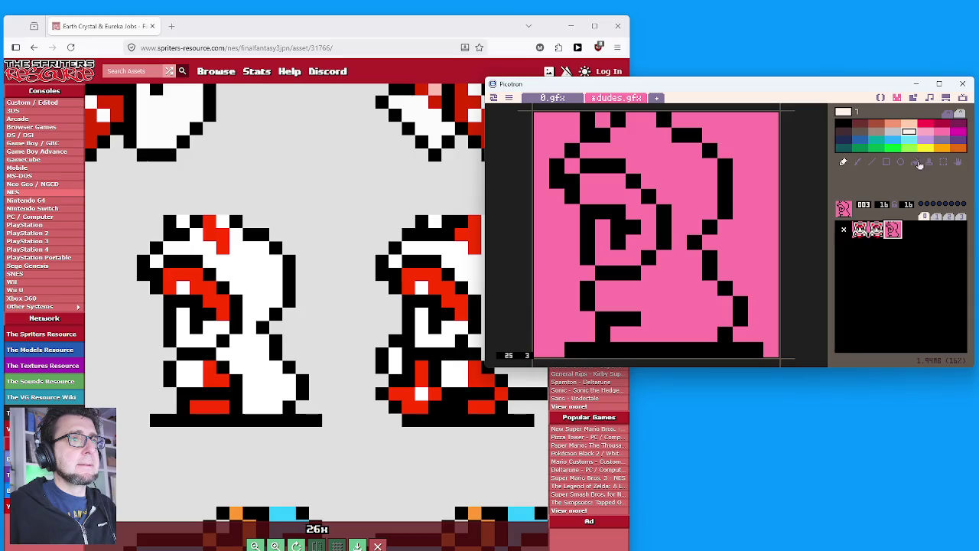
Flood-fill the figure's interior and a gap near the head with cream.
left_click(915, 162)
left_click(667, 170)
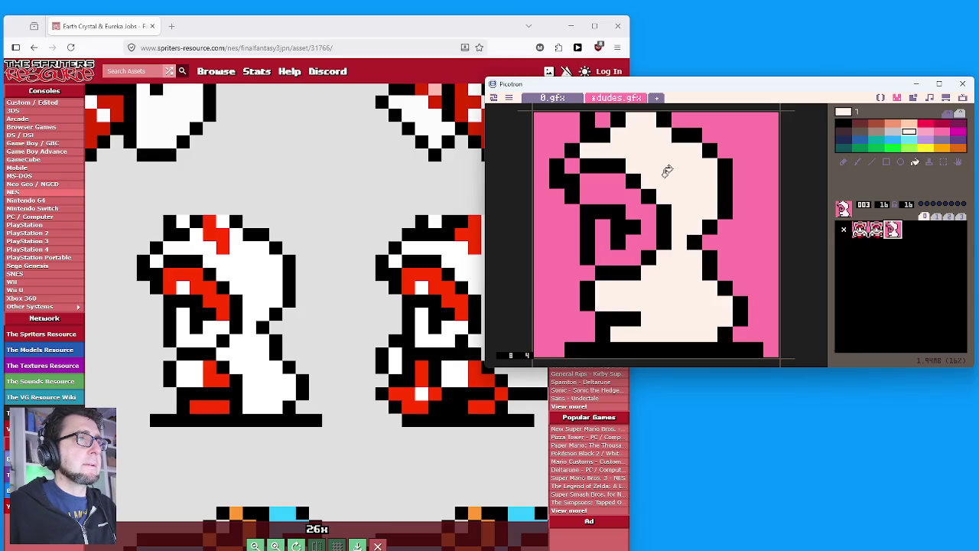
left_click(572, 167)
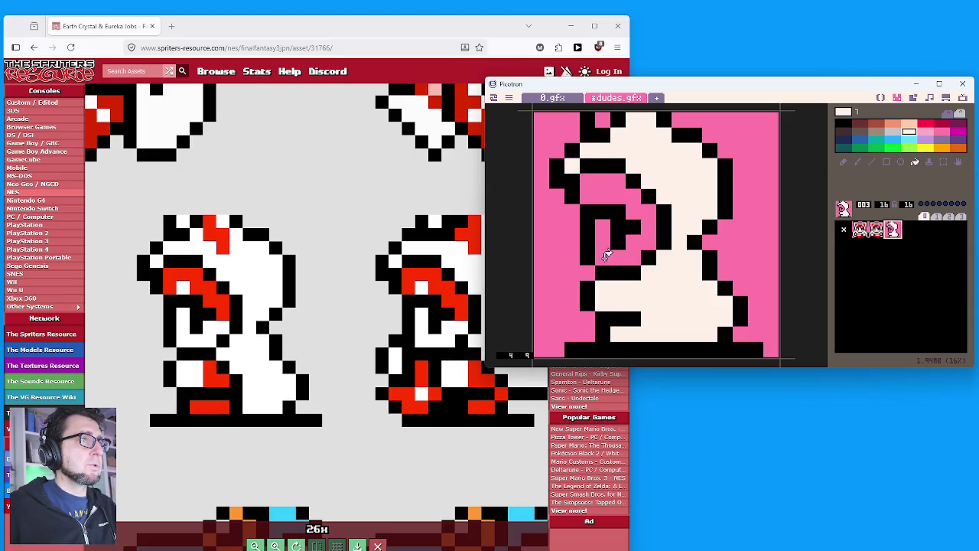
left_click(606, 255)
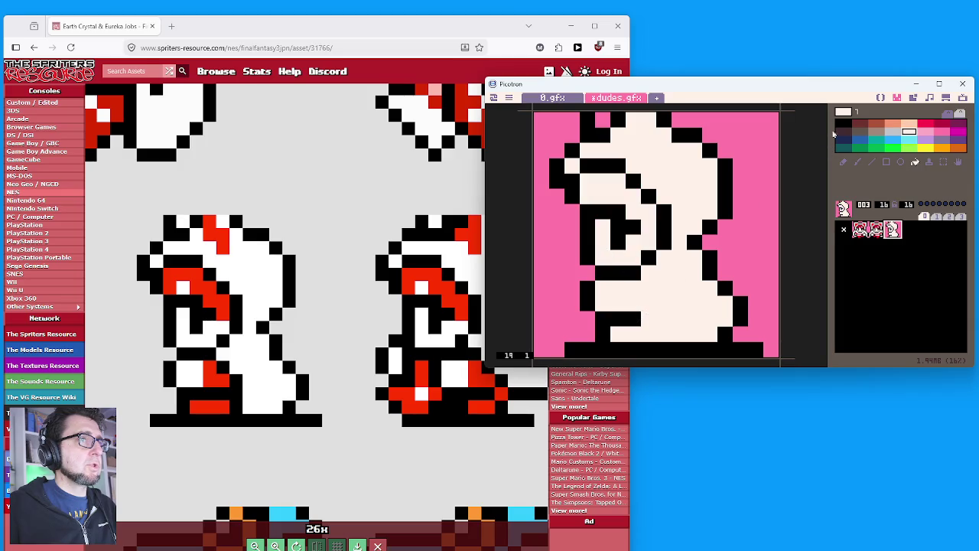
Add a black detail line down the body.
left_click(842, 122)
left_click(843, 161)
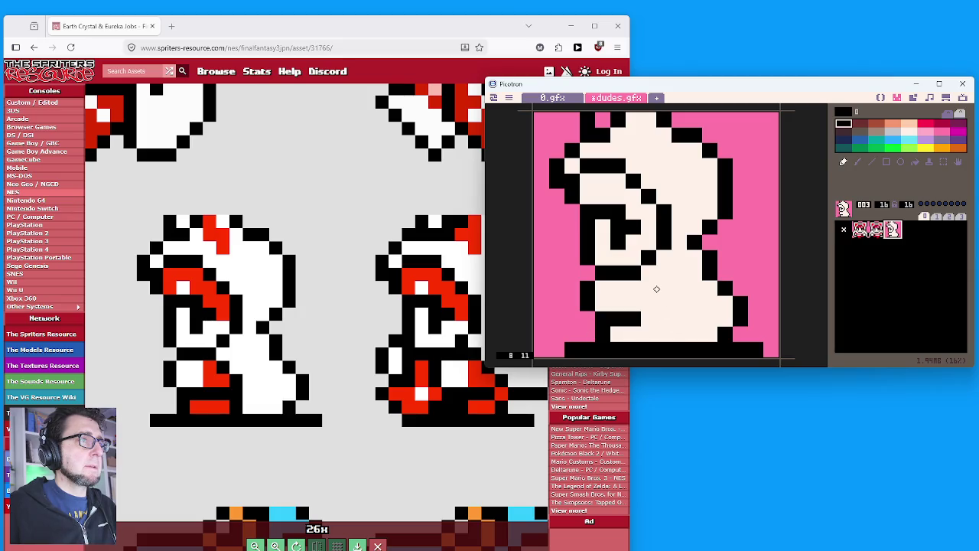
left_click(650, 286)
mouse_move(662, 301)
left_mouse_down()
mouse_move(659, 325)
mouse_move(649, 318)
left_mouse_up()
Flood-fill the strip at the figure's base with red.
left_click(927, 124)
left_click(916, 163)
left_click(646, 332)
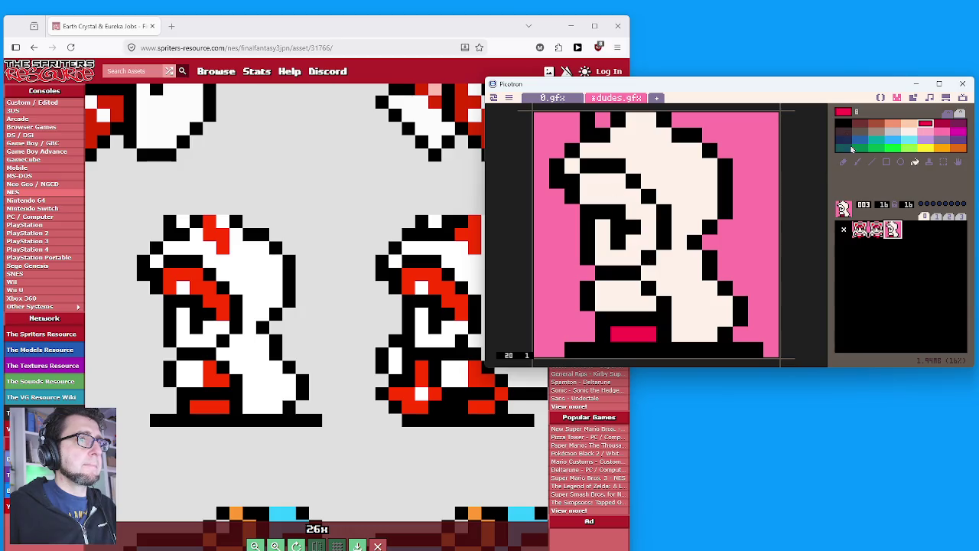
Paint red on the lower body, a red diagonal across it, and red hood detail.
left_click(857, 162)
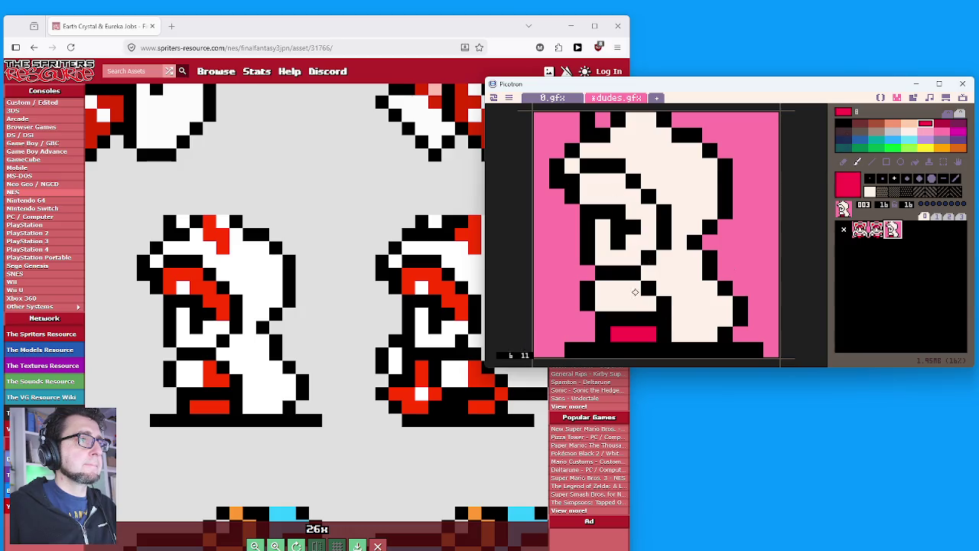
left_click(633, 288)
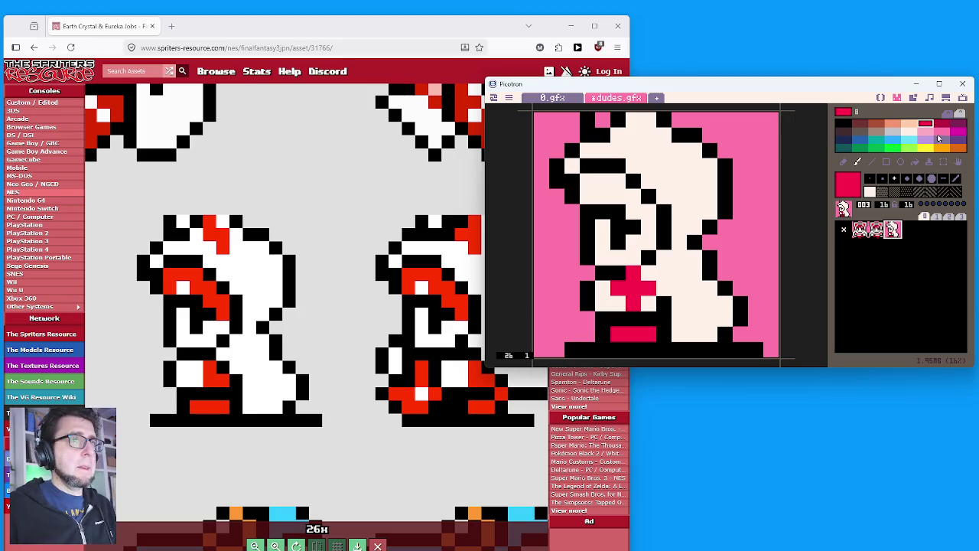
key("ctrl+z")
left_click(842, 162)
mouse_move(644, 286)
left_mouse_down()
mouse_move(635, 305)
mouse_move(650, 304)
left_mouse_up()
mouse_move(648, 227)
left_mouse_down()
mouse_move(633, 197)
mouse_move(618, 195)
mouse_move(618, 181)
mouse_move(587, 182)
mouse_move(586, 196)
left_mouse_up()
mouse_move(633, 122)
left_mouse_down()
mouse_move(635, 136)
mouse_move(651, 138)
mouse_move(650, 151)
left_mouse_up()
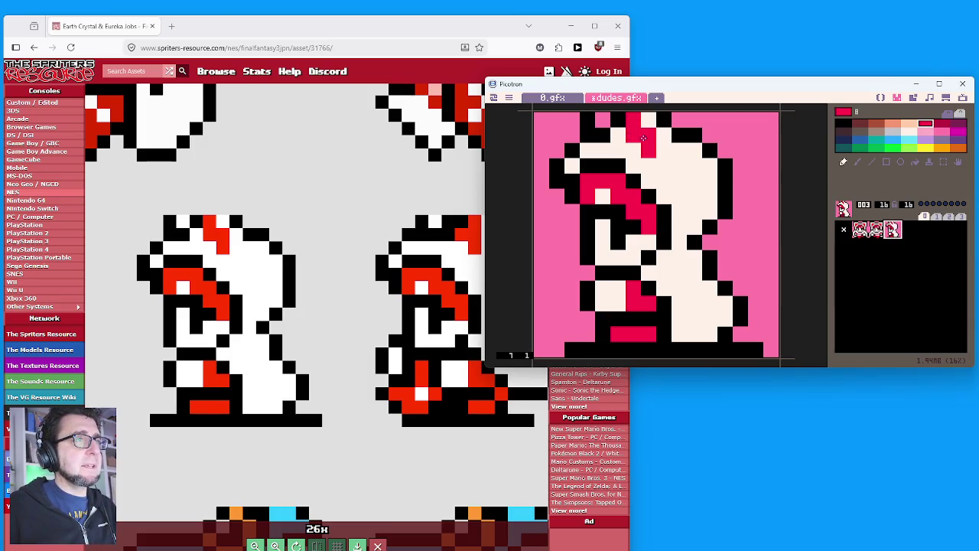
right_click(706, 138)
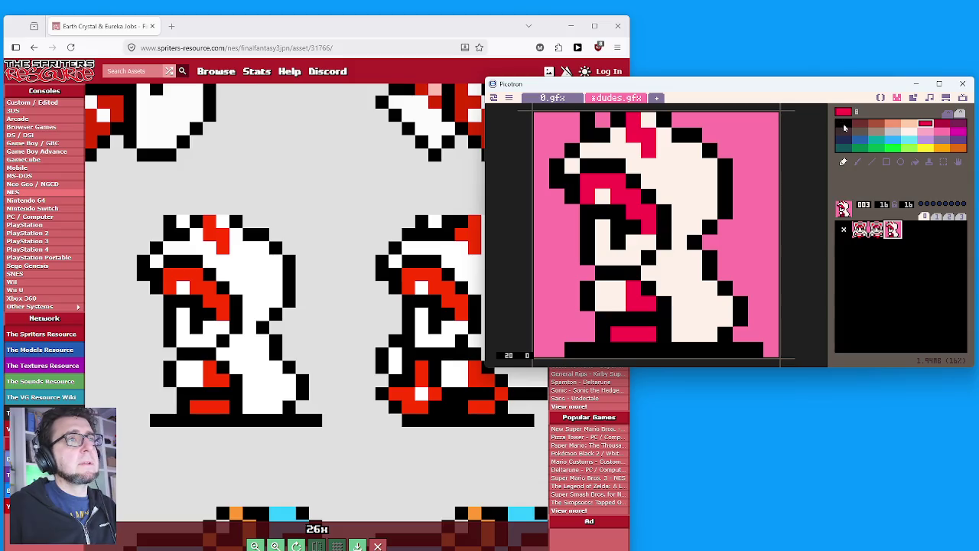
left_click(601, 121)
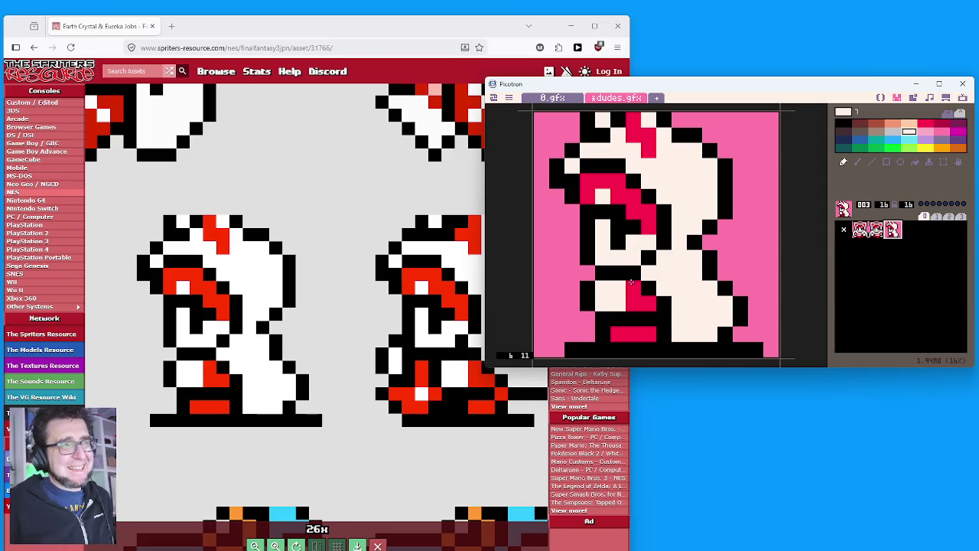
Copy the side-pose sprite 003 and paste it into new slot 004.
left_click(942, 279)
left_click(899, 232)
key("ctrl+c")
left_click(908, 233)
key("ctrl+v")
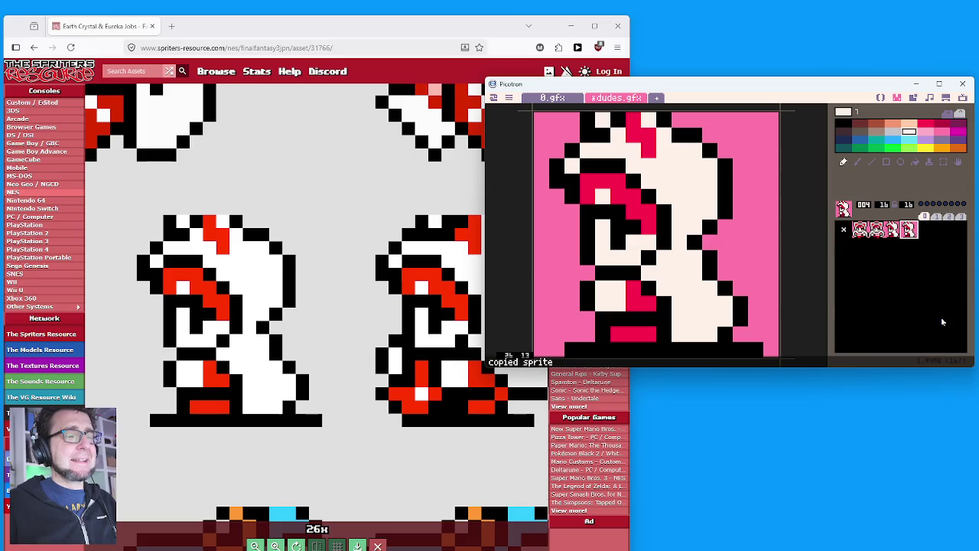
left_click(291, 354)
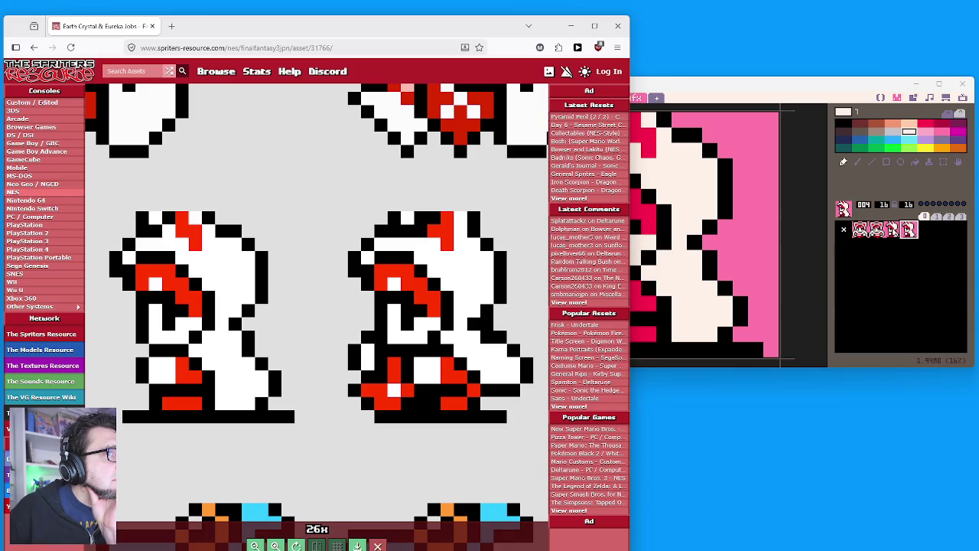
left_click(908, 232)
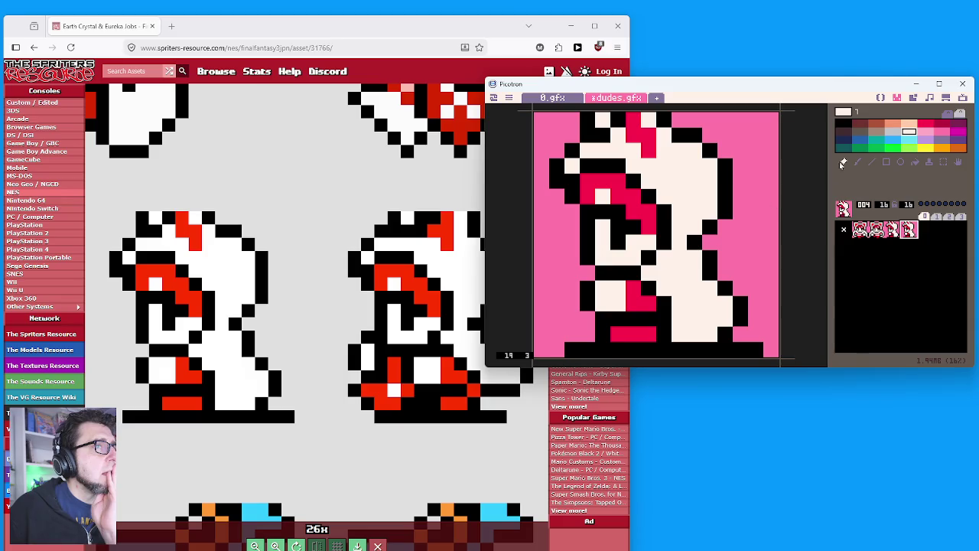
Paint over the old legs in pink and outline the back leg and foot in black.
right_click(748, 249)
mouse_move(603, 273)
left_mouse_down()
mouse_move(673, 274)
mouse_move(547, 276)
mouse_move(749, 300)
mouse_move(589, 294)
mouse_move(746, 327)
mouse_move(654, 330)
mouse_move(596, 317)
mouse_move(673, 316)
left_mouse_up()
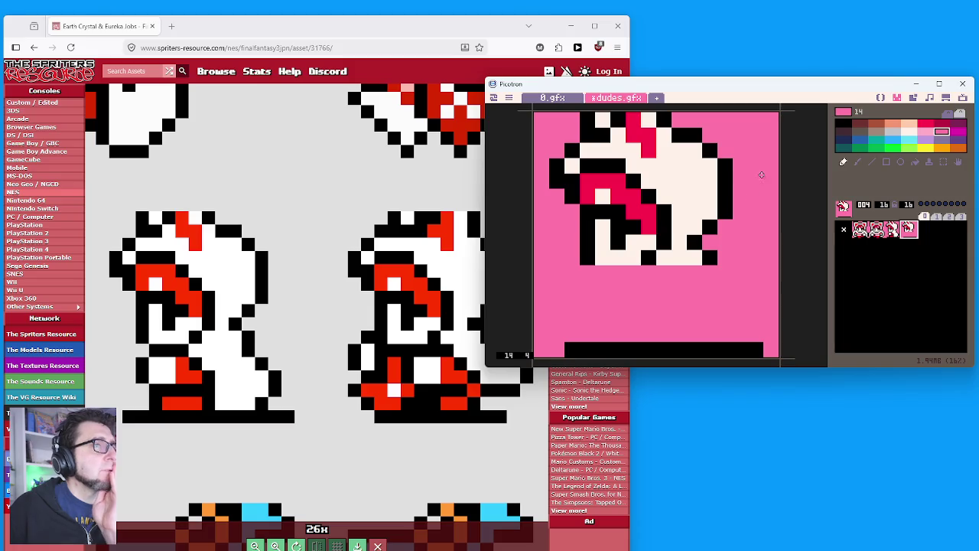
mouse_move(758, 84)
left_mouse_down()
mouse_move(875, 73)
mouse_move(839, 64)
left_mouse_up()
left_click(652, 237)
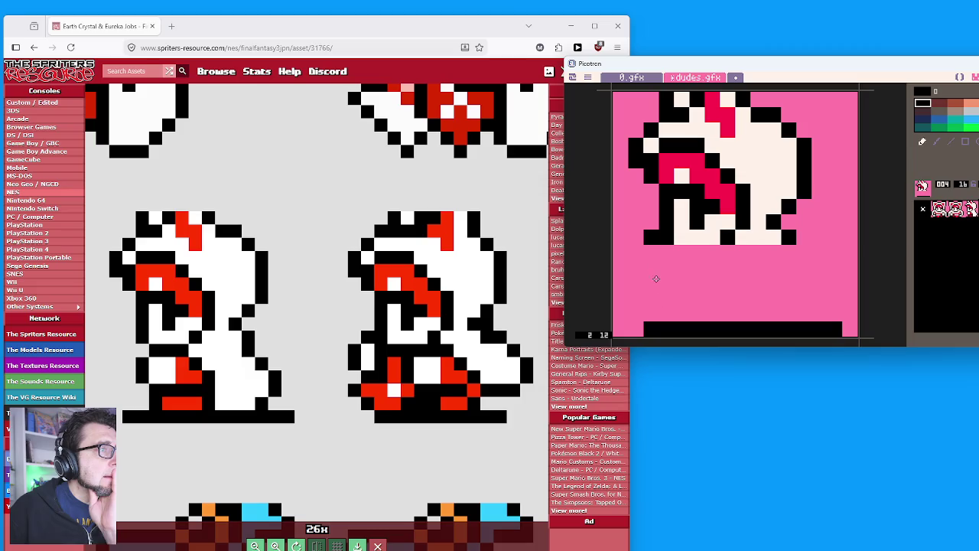
mouse_move(637, 258)
left_mouse_down()
mouse_move(637, 270)
mouse_move(667, 282)
mouse_move(666, 248)
left_mouse_up()
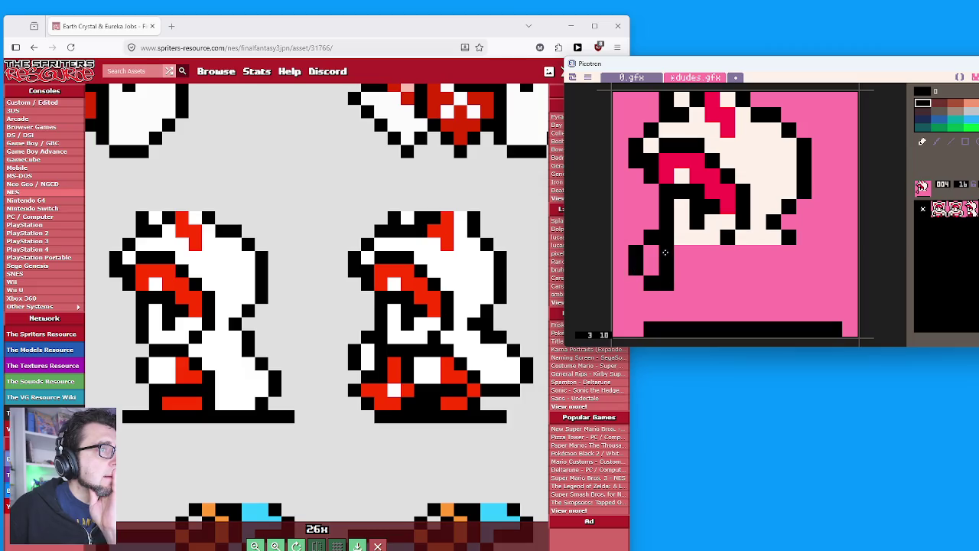
left_click(636, 298)
left_click(649, 313)
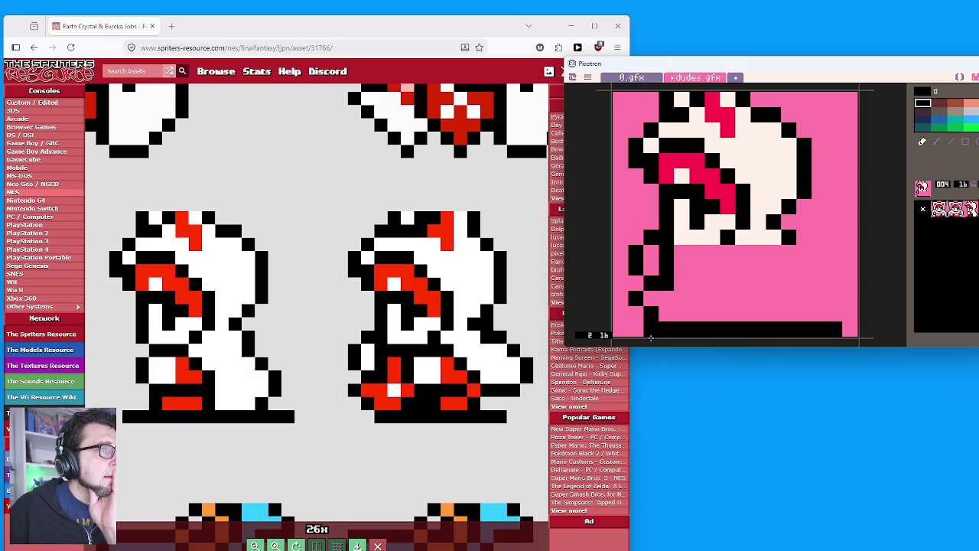
right_click(631, 326)
left_click(651, 329)
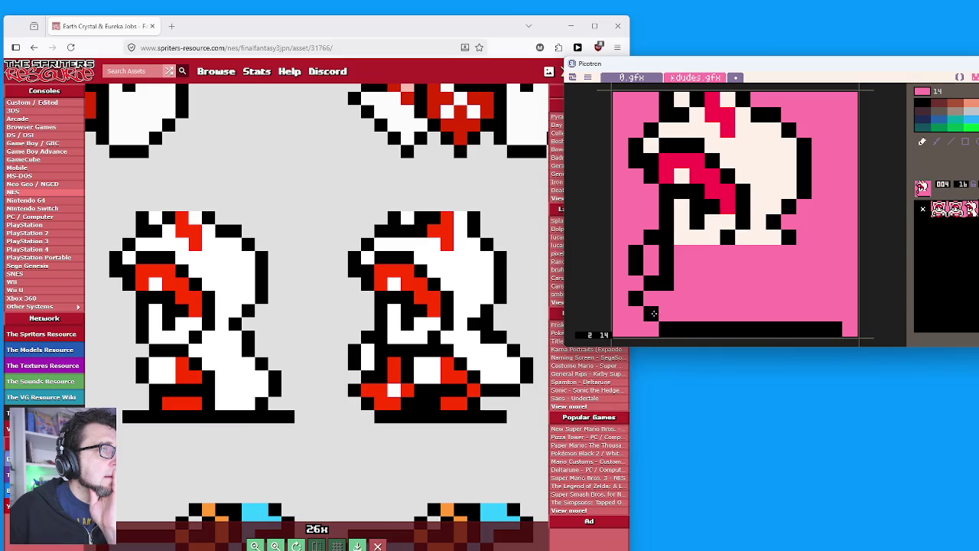
Outline the forward leg, front foot and robe's right edge in black.
right_click(650, 313)
left_click(698, 312)
mouse_move(702, 284)
left_mouse_down()
mouse_move(698, 263)
mouse_move(722, 251)
left_mouse_up()
left_click(742, 252)
left_click(757, 267)
left_click(774, 282)
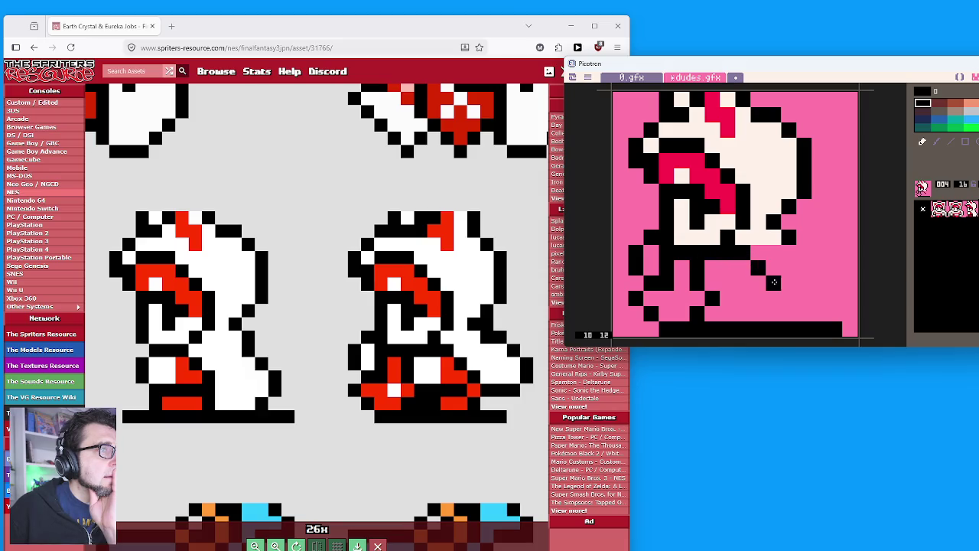
left_click_drag(789, 298, 804, 299)
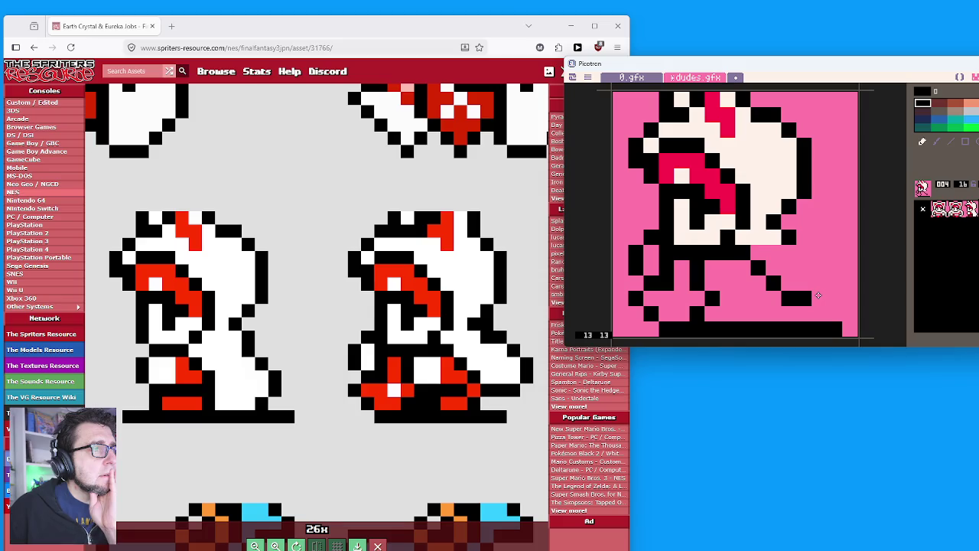
left_click(788, 222)
left_click(819, 252)
left_click_drag(837, 270, 815, 300)
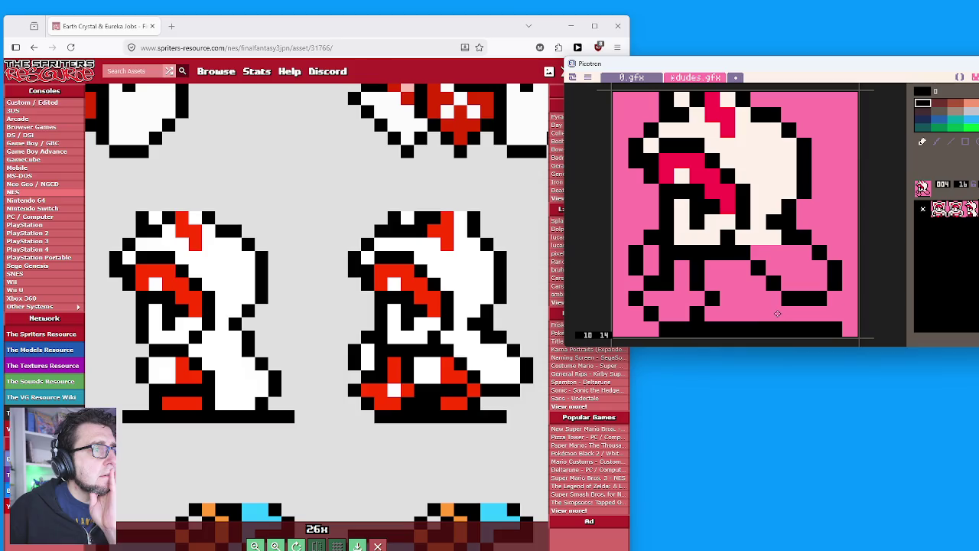
mouse_move(753, 299)
left_mouse_down()
mouse_move(711, 300)
mouse_move(730, 315)
left_mouse_up()
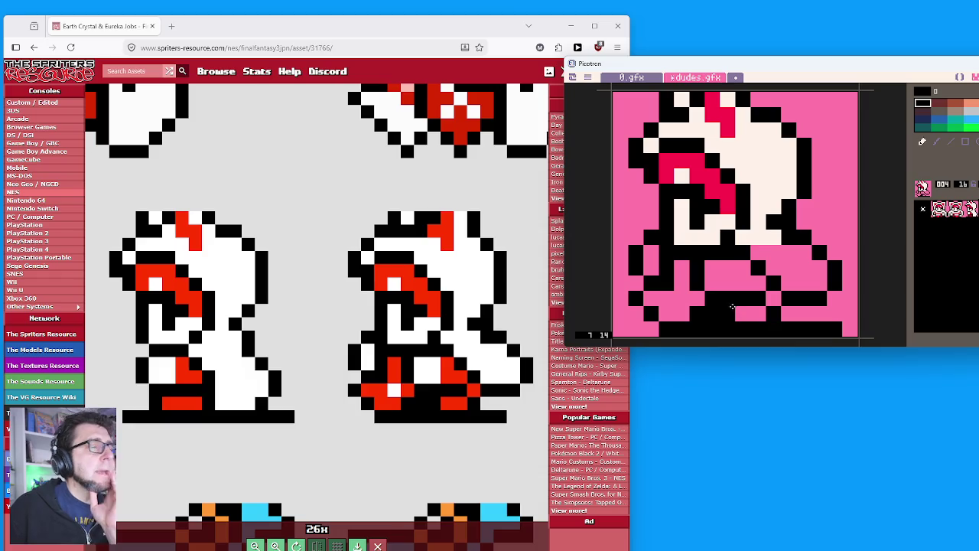
Add red trim near the back foot, along the robe front, and on hem pixels.
left_click(971, 107)
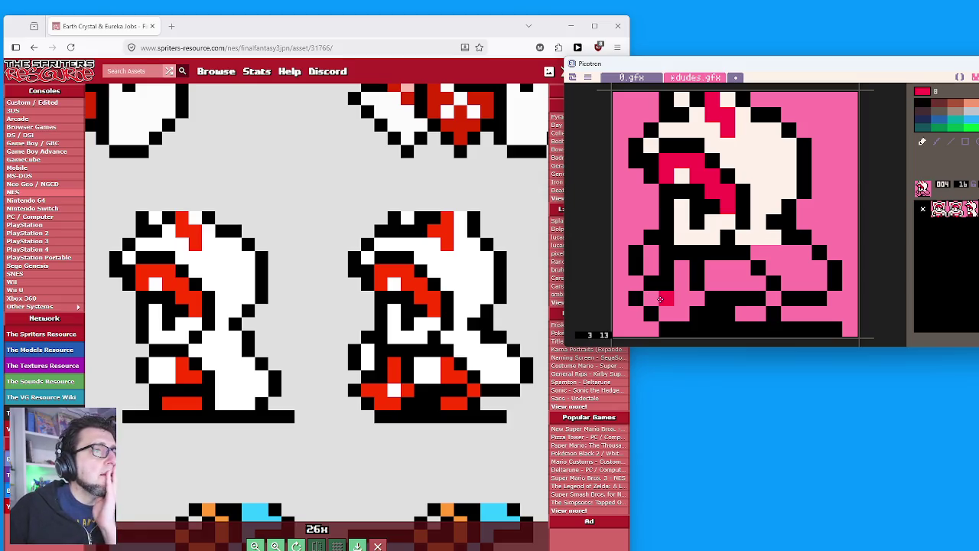
mouse_move(667, 299)
left_mouse_down()
mouse_move(650, 300)
mouse_move(680, 313)
mouse_move(665, 313)
mouse_move(690, 301)
mouse_move(680, 264)
left_mouse_up()
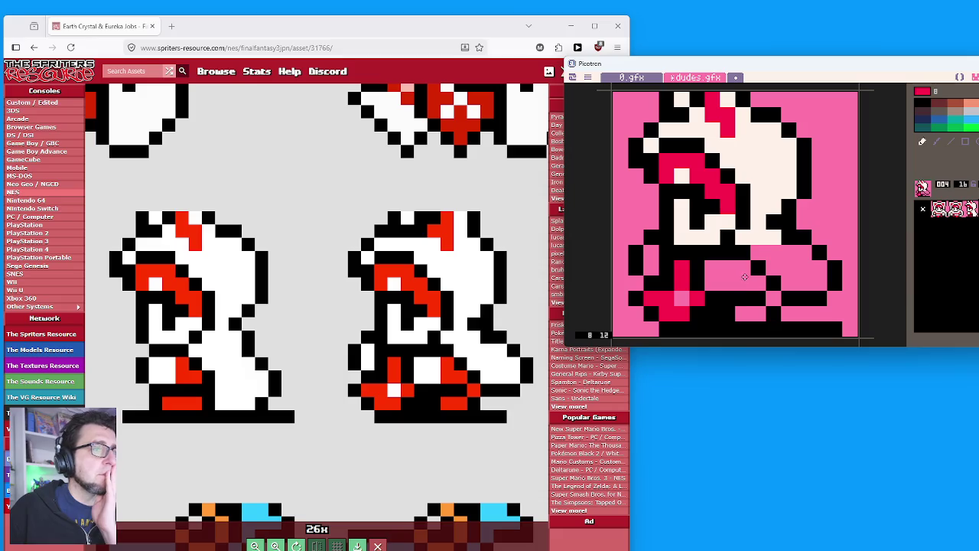
mouse_move(746, 272)
left_mouse_down()
mouse_move(743, 285)
mouse_move(774, 297)
left_mouse_up()
left_click(727, 314)
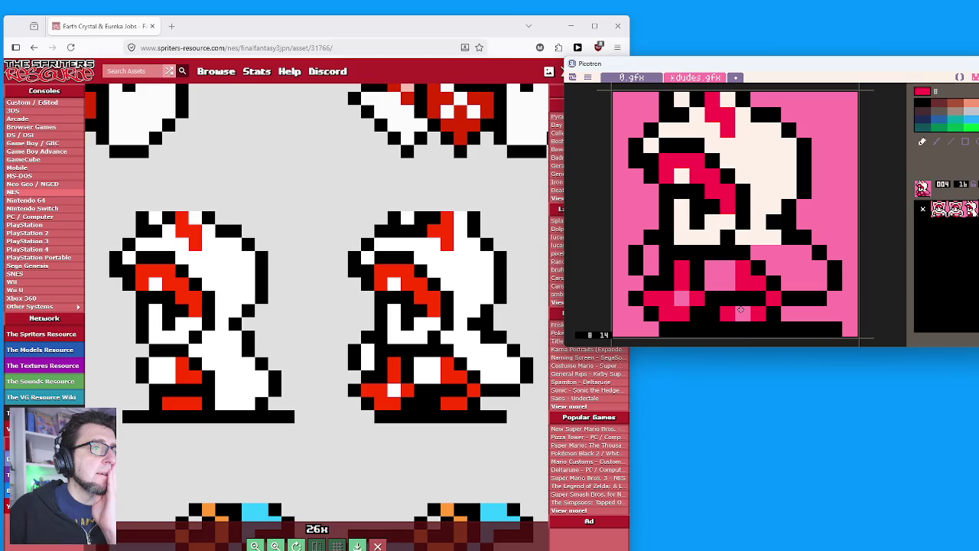
left_click(727, 314)
left_click(742, 314)
right_click(741, 227)
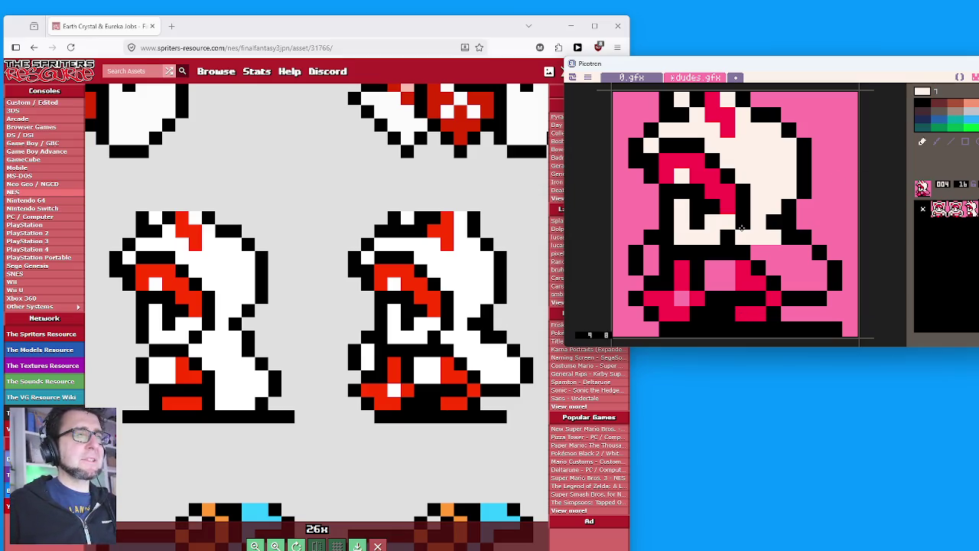
Fill the striding robe with cream and tidy the pink and red hem pixels.
left_click(723, 279)
left_click(681, 299)
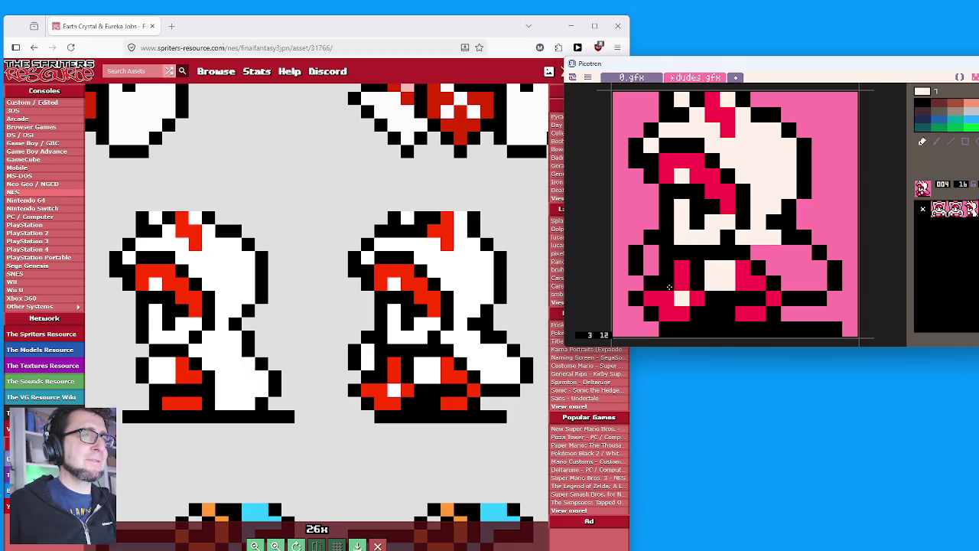
left_click_drag(650, 254, 650, 268)
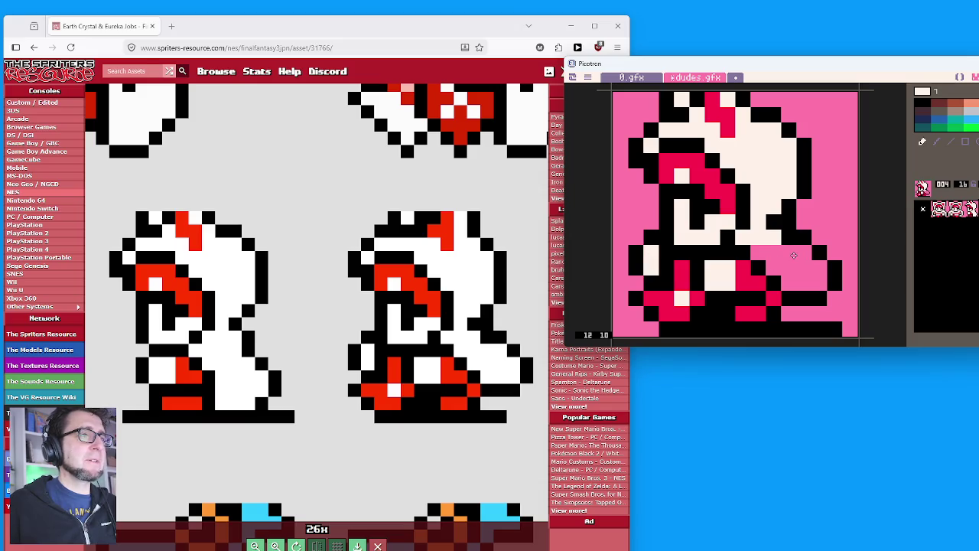
mouse_move(756, 254)
left_mouse_down()
mouse_move(806, 254)
mouse_move(776, 268)
mouse_move(815, 268)
mouse_move(783, 283)
left_mouse_up()
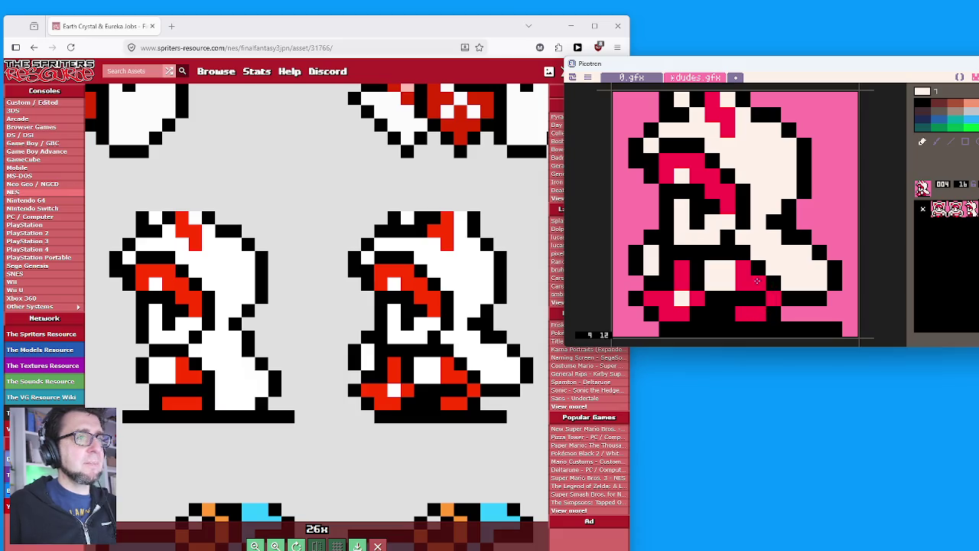
left_click(757, 283)
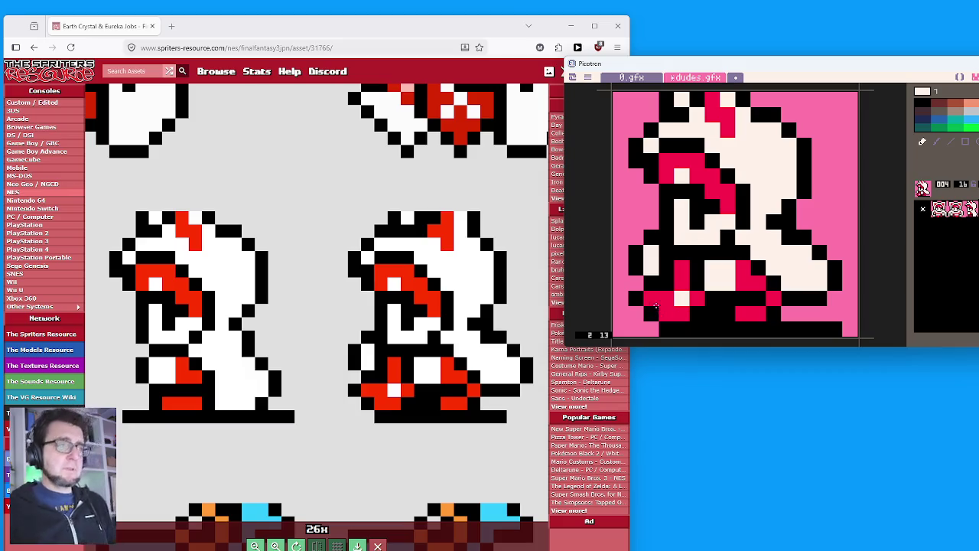
left_click(650, 299)
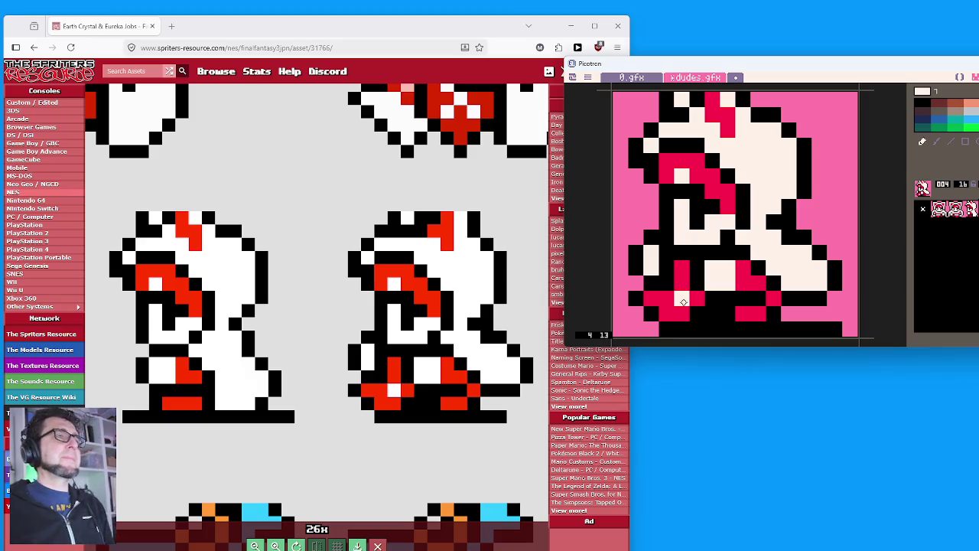
left_click(680, 300)
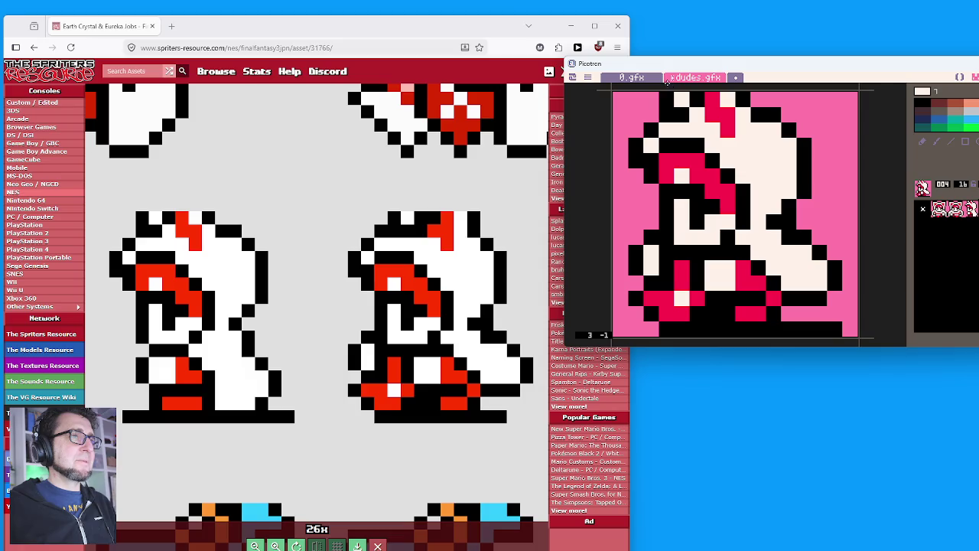
left_click_drag(638, 95, 774, 102)
Fix the hood's top row, turning the top-left pixel pink and adding a black hood pixel.
key("ctrl+v")
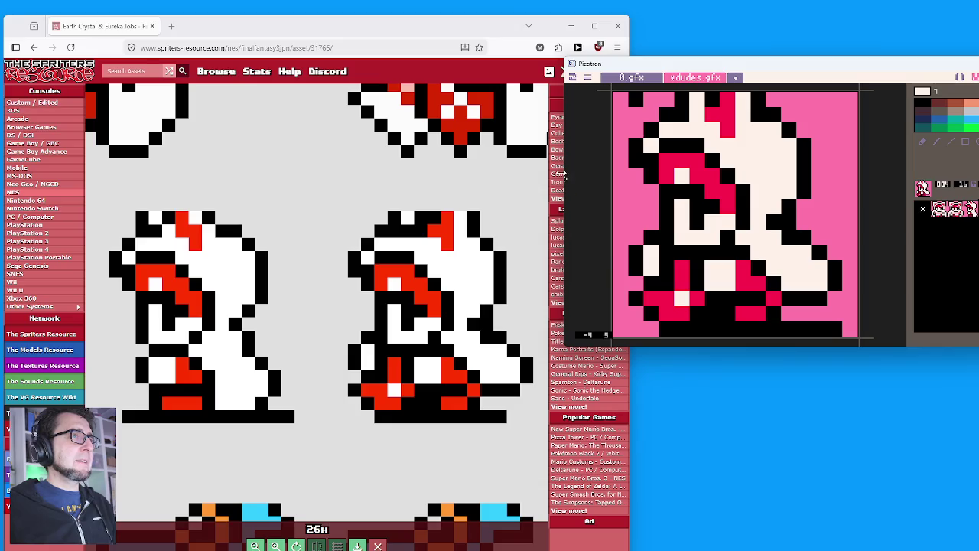
right_click(645, 102)
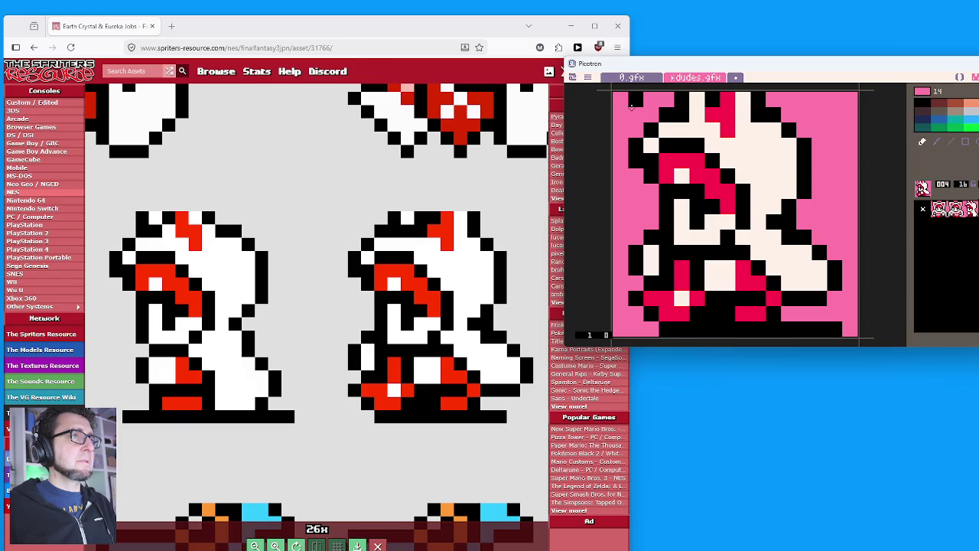
left_click(635, 100)
right_click(695, 117)
left_click(694, 117)
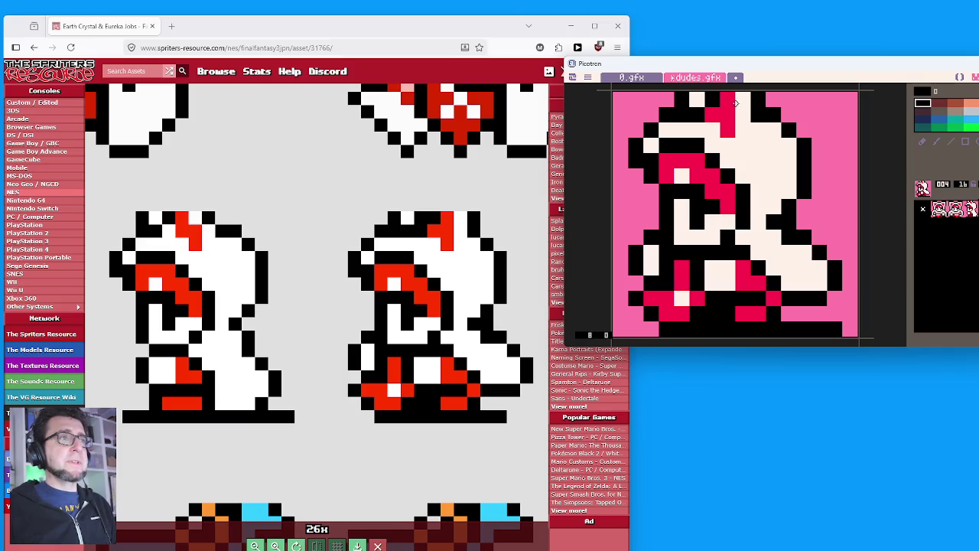
Nudge the hood top one pixel right, recolour a pixel cream, then compare with sprite 003.
mouse_move(710, 93)
left_mouse_down()
mouse_move(781, 138)
mouse_move(763, 136)
left_mouse_up()
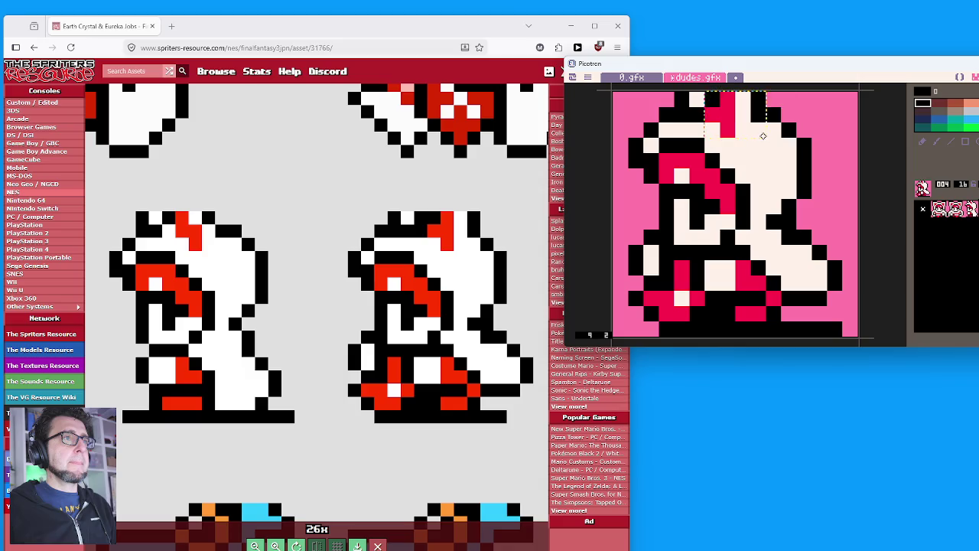
key("Right")
left_click(822, 182)
right_click(730, 151)
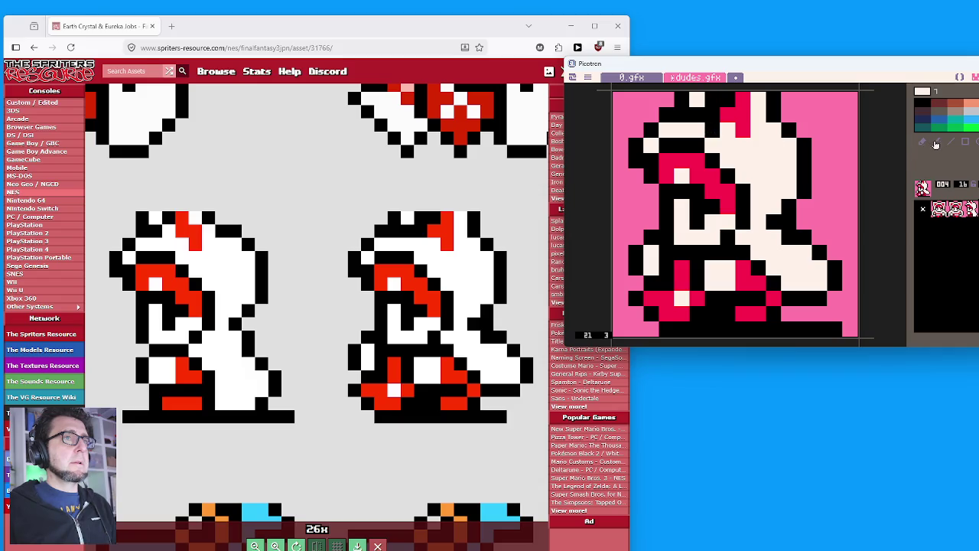
left_click(714, 131)
left_click(971, 211)
key("w")
key("q")
key("w")
key("q")
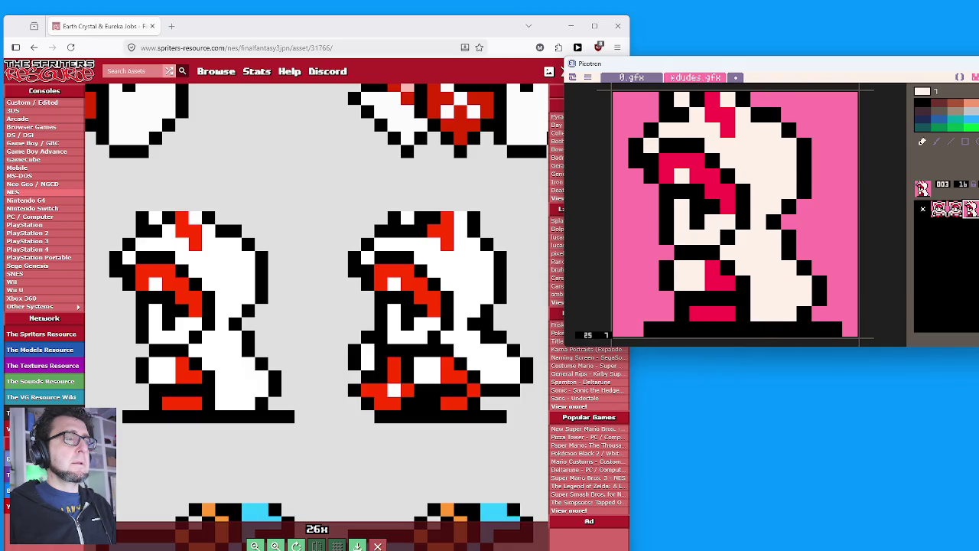
key("w")
key("w")
key("q")
key("q")
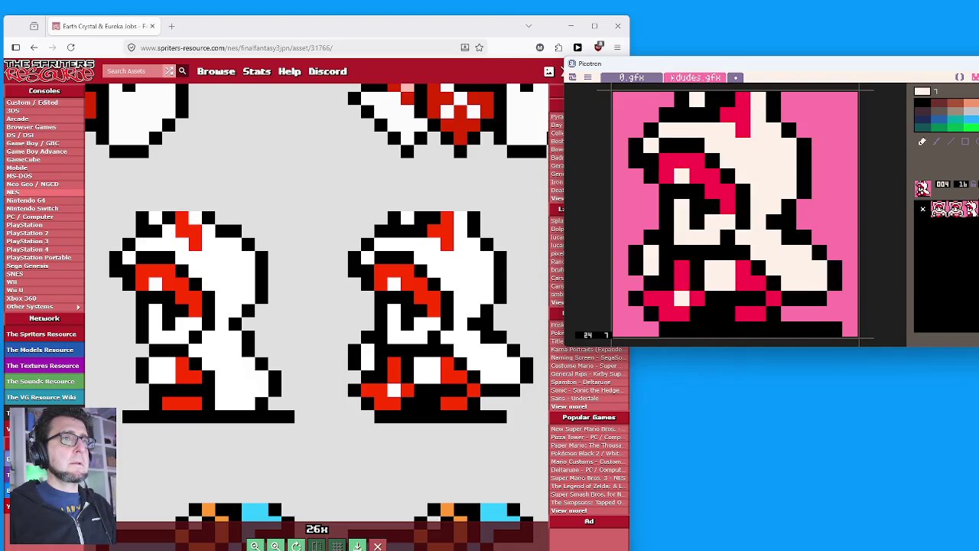
key("w")
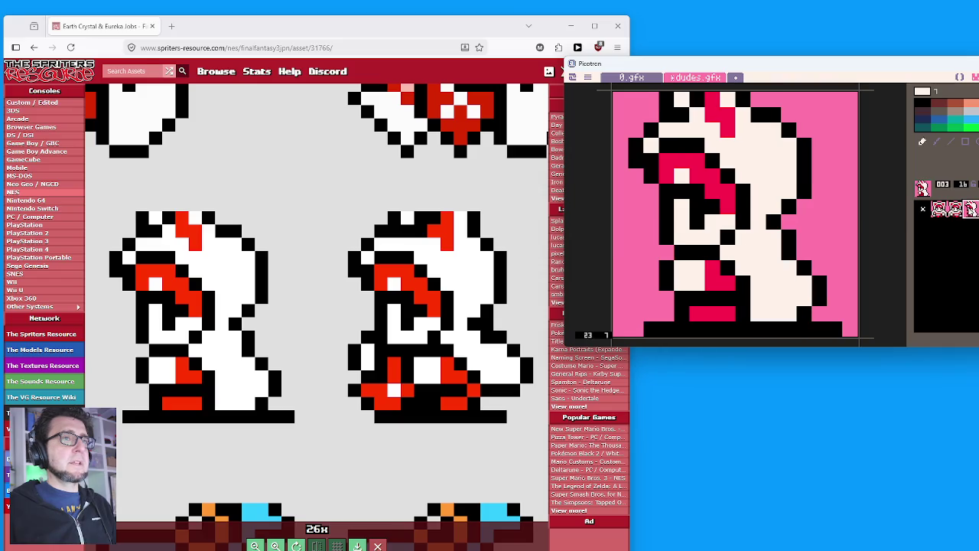
key("q")
key("w")
key("q")
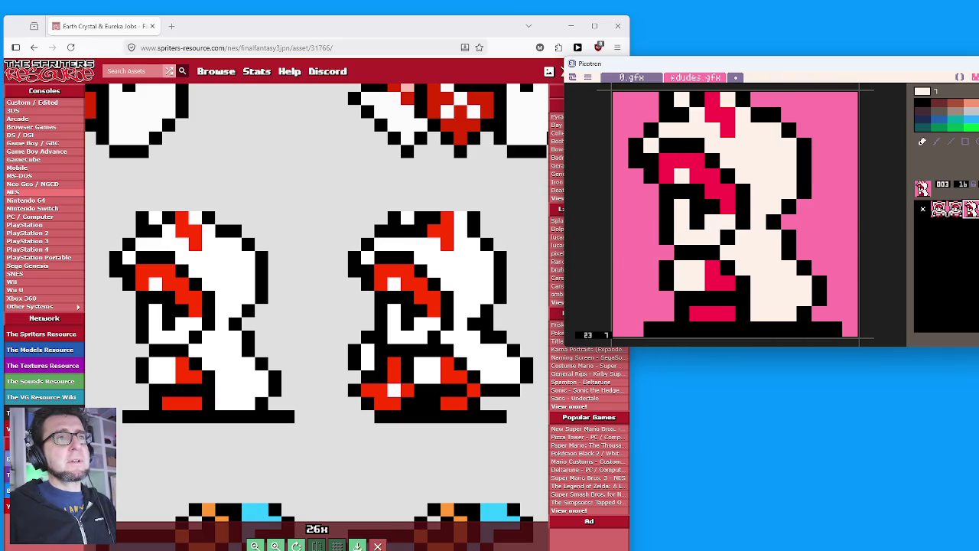
key("w")
key("q")
key("w")
key("q")
key("w")
key("q")
key("w")
key("q")
key("w")
key("q")
key("w")
key("q")
key("w")
key("q")
key("w")
key("q")
key("q")
key("w")
key("q")
key("w")
key("q")
key("w")
key("q")
key("w")
key("q")
key("w")
key("q")
key("w")
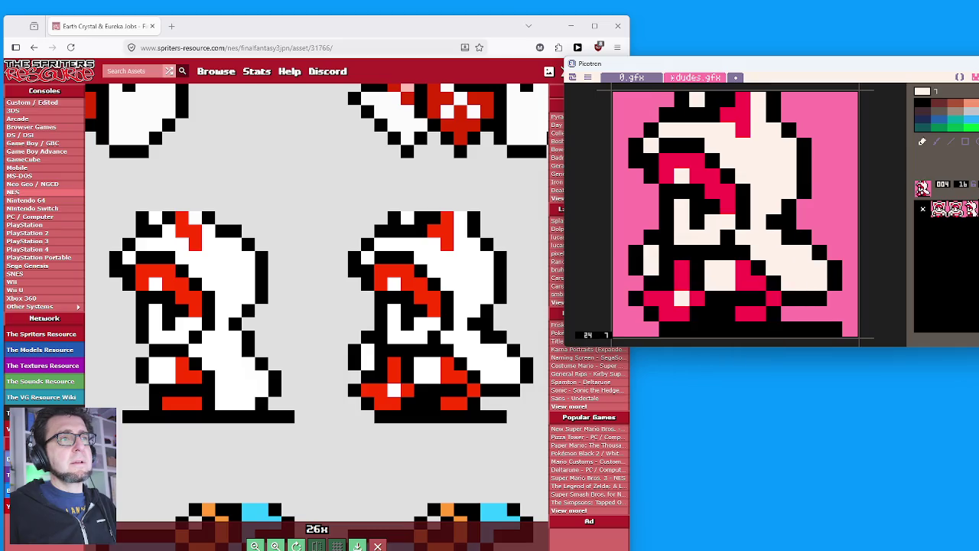
key("q")
key("w")
key("q")
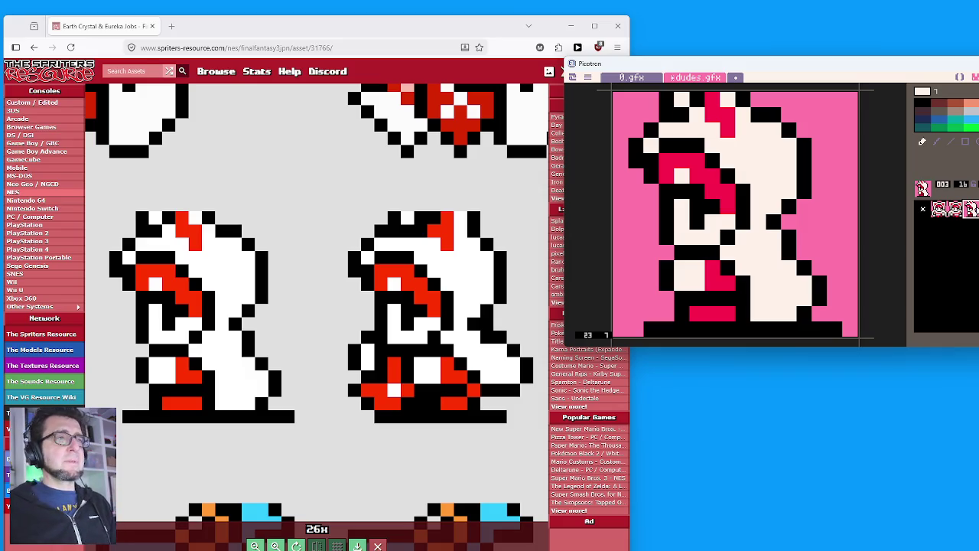
key("w")
key("q")
key("w")
key("q")
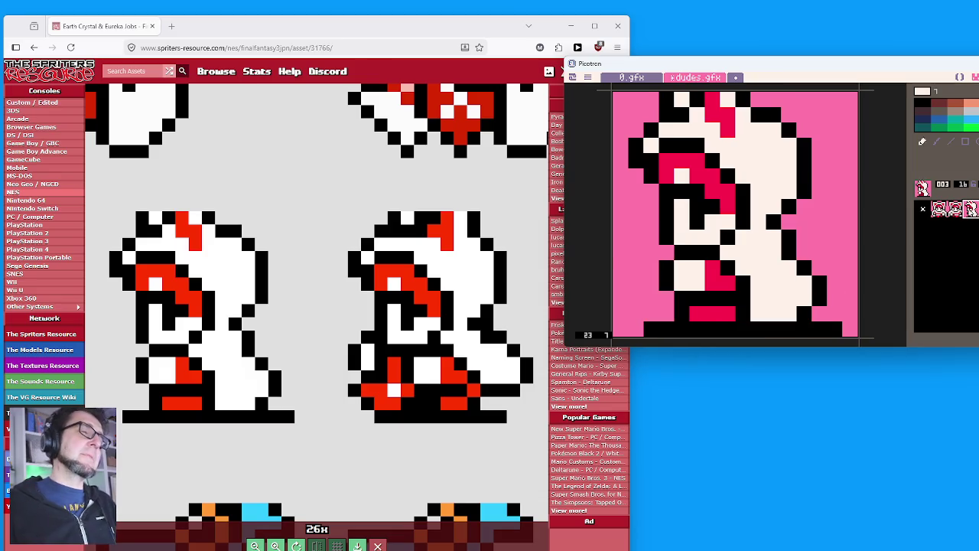
key("w")
key("q")
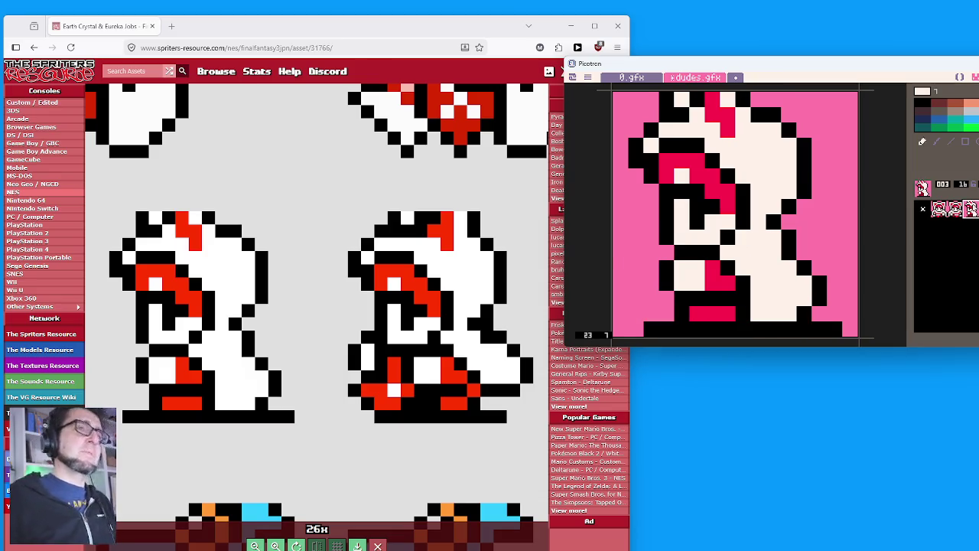
key("w")
key("q")
key("w")
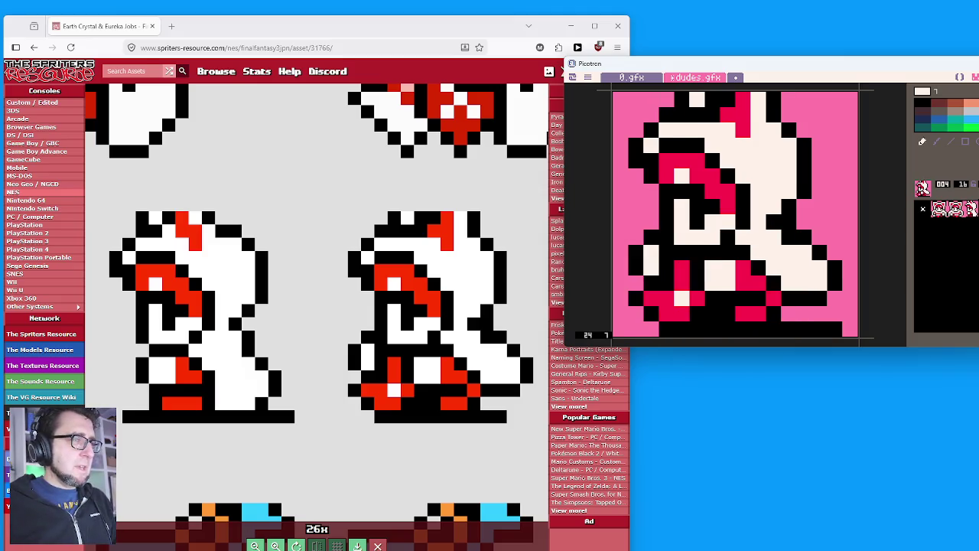
key("w")
key("q")
key("q")
key("w")
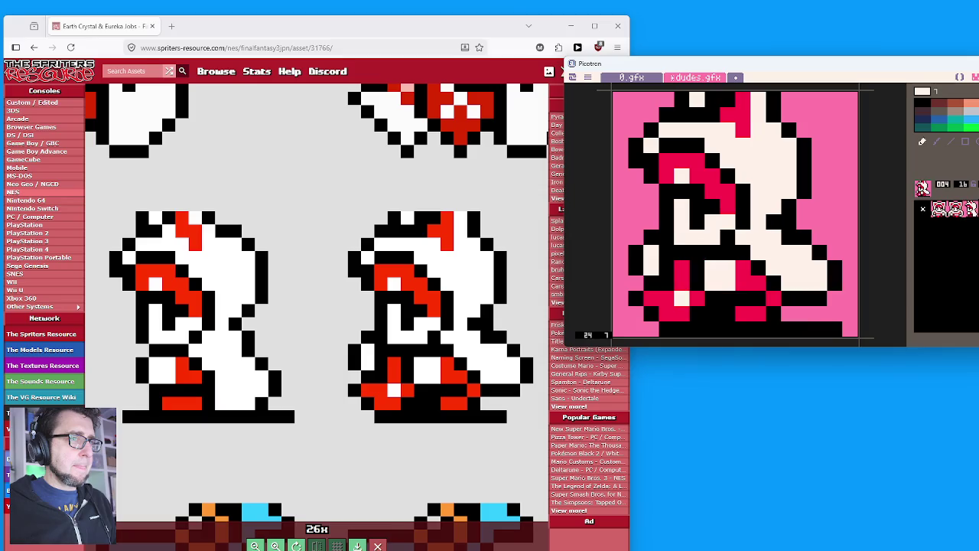
right_click(887, 271)
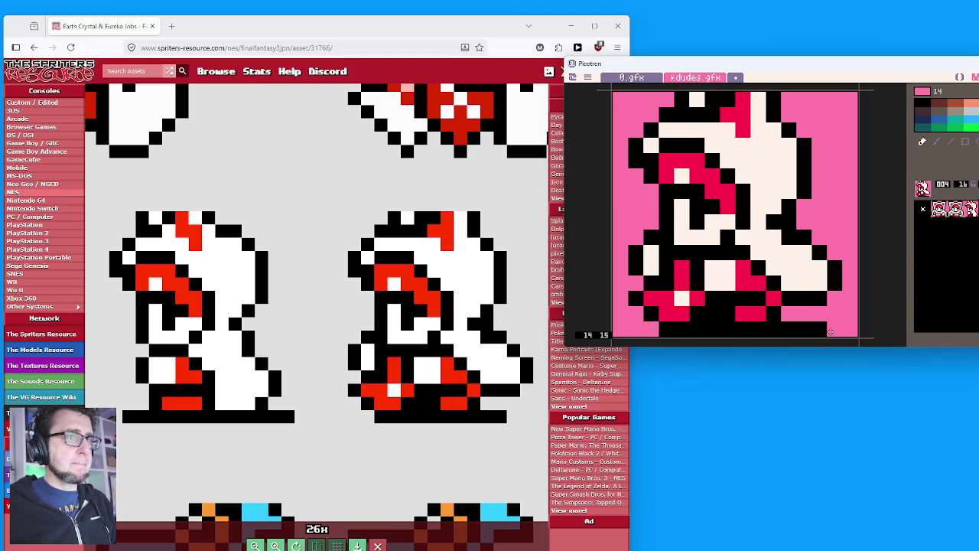
left_click(972, 211)
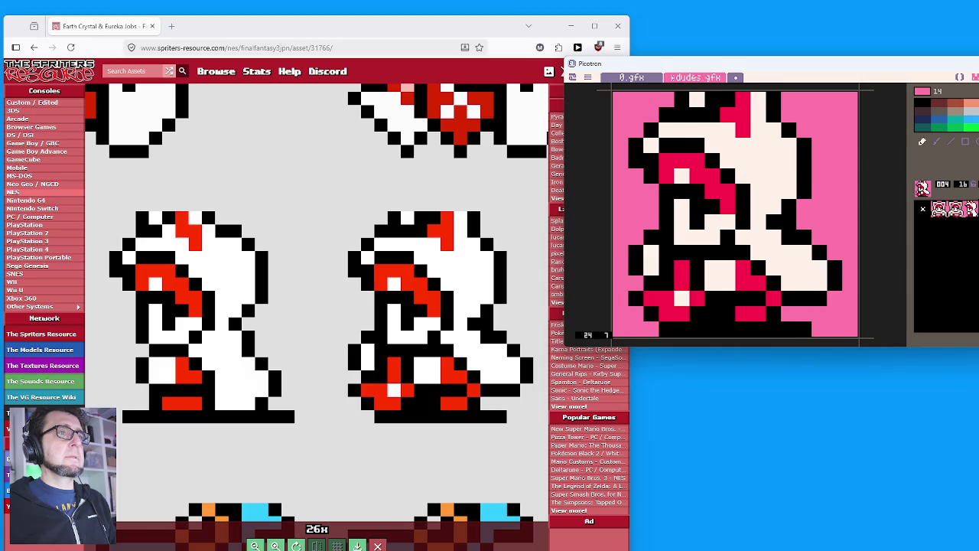
key("w")
key("q")
key("w")
key("q")
key("w")
key("q")
key("w")
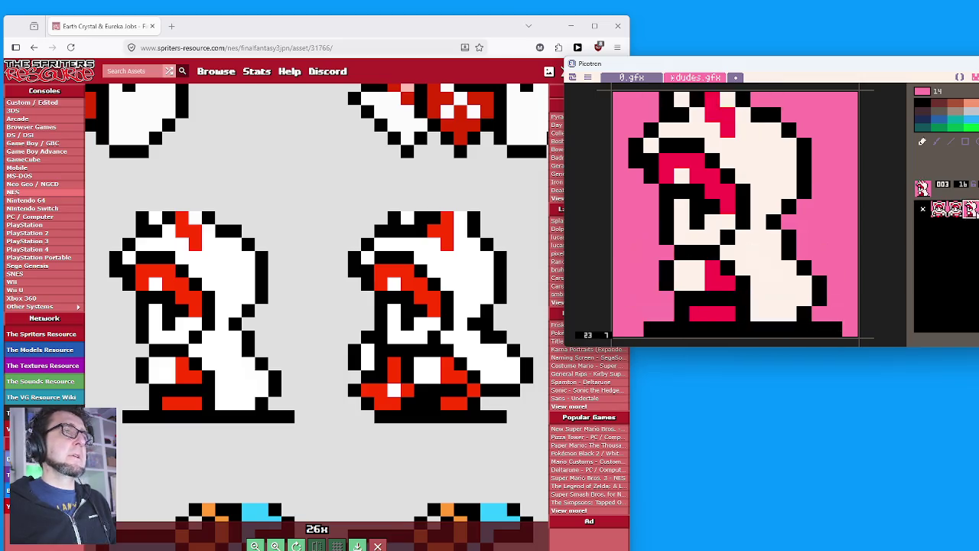
key("q")
key("w")
key("q")
key("w")
key("q")
key("w")
key("q")
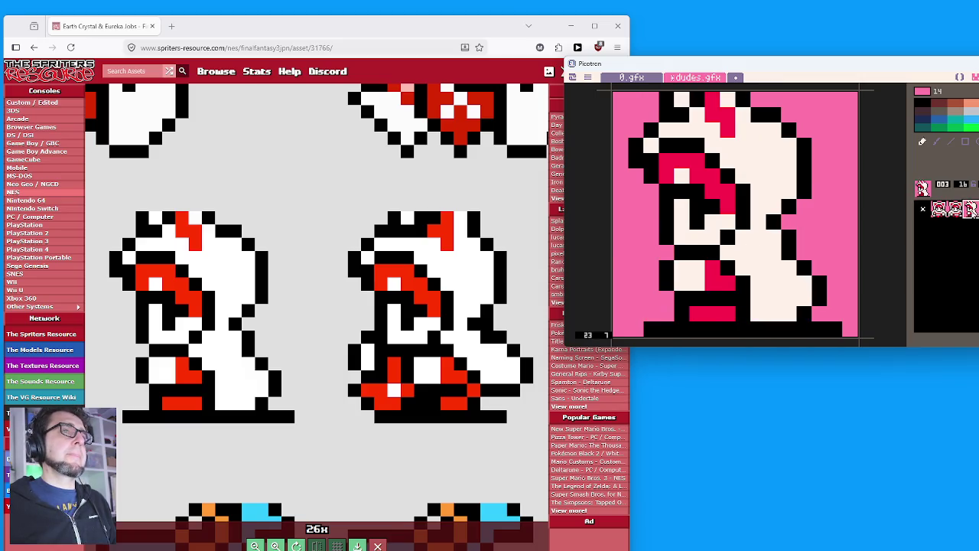
key("w")
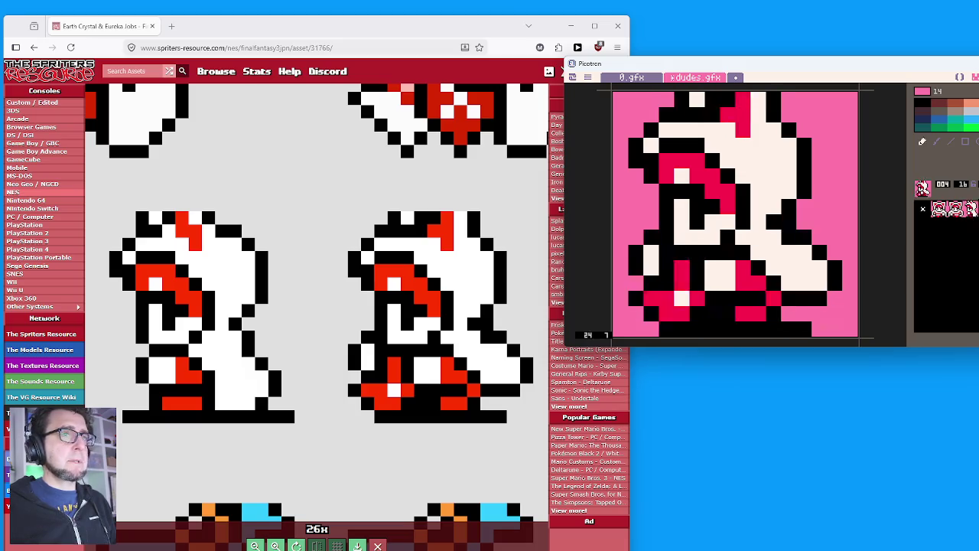
Select empty sprite 005 and zoom out on the reference sheet to find the back-view frames.
left_click(975, 207)
scroll(306, 322, "down", 5)
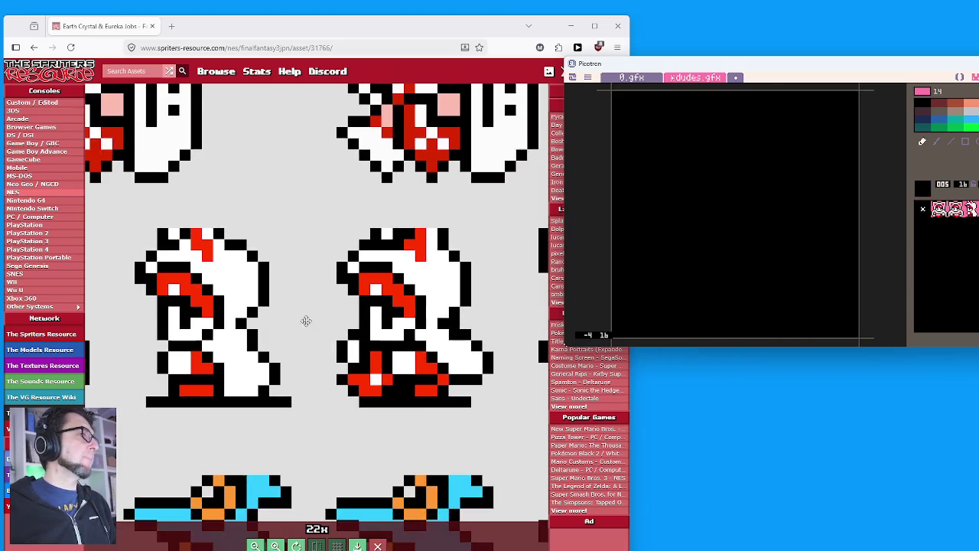
scroll(434, 332, "down", 2)
left_click(458, 328)
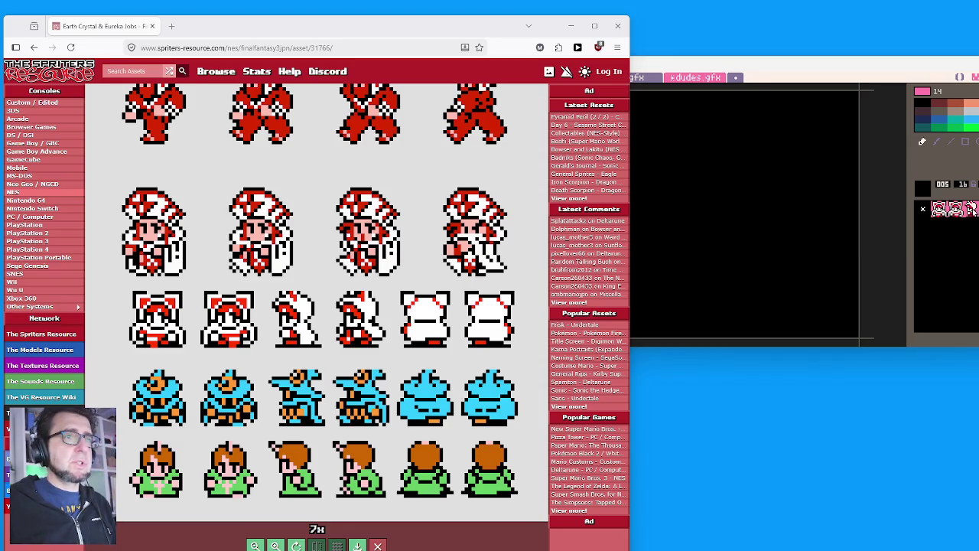
Flip through the Picotron sprites to check the front view, ending on empty sprite 005.
left_click(973, 213)
left_click(955, 209)
left_click(972, 211)
left_click(934, 210)
left_click(955, 209)
left_click(973, 211)
left_click(955, 209)
left_click(972, 211)
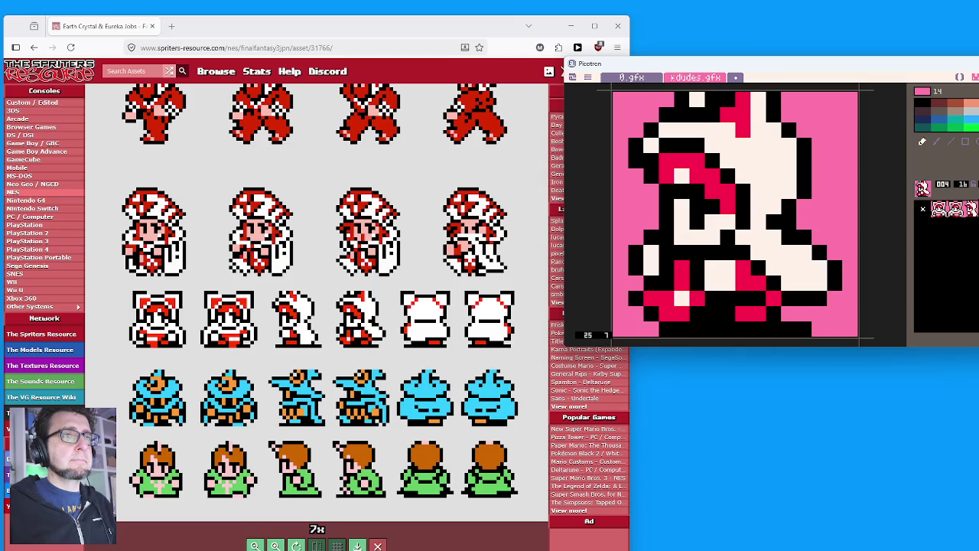
left_click(967, 229)
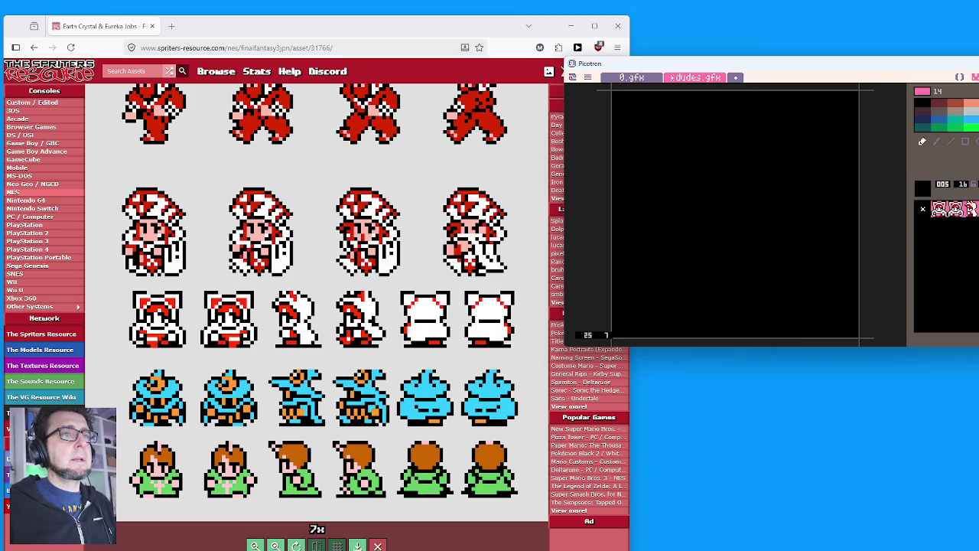
Zoom in and center the back-view mage frames in the reference, then select sprite 001.
scroll(432, 310, "up", 5)
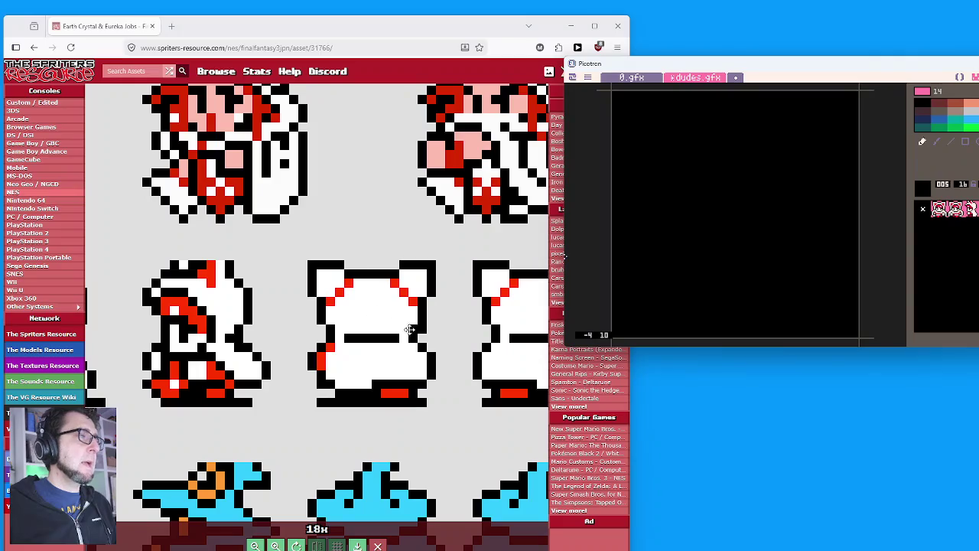
left_click_drag(442, 344, 388, 330)
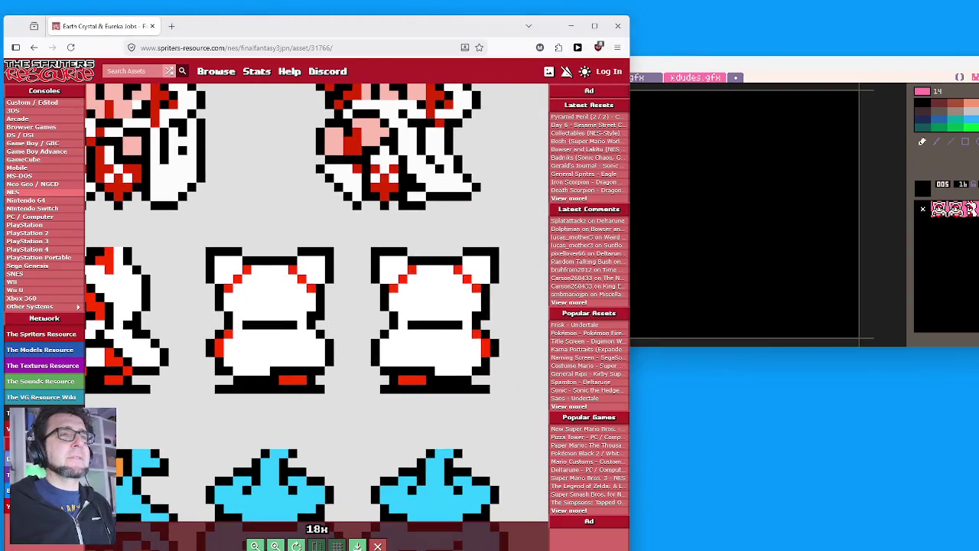
left_click(973, 211)
left_click(972, 211)
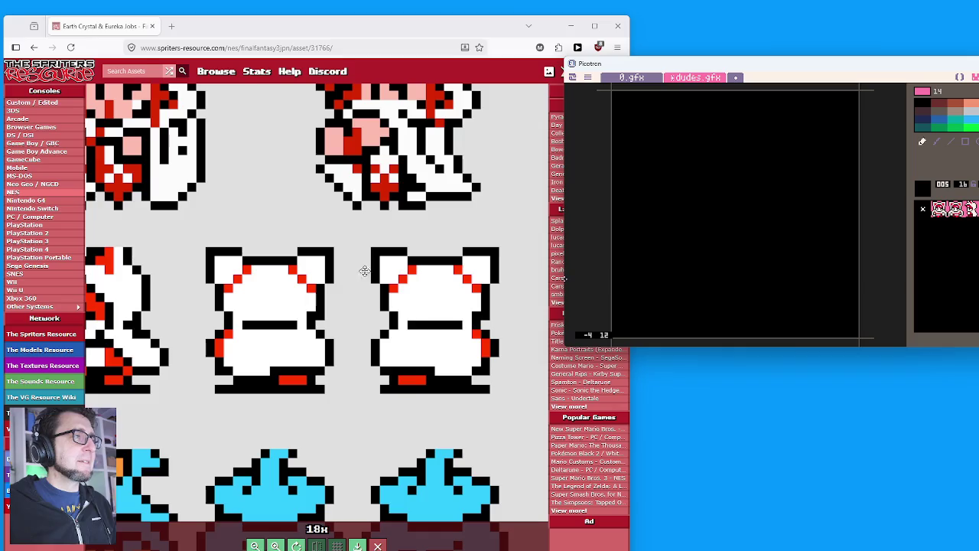
left_click(939, 209)
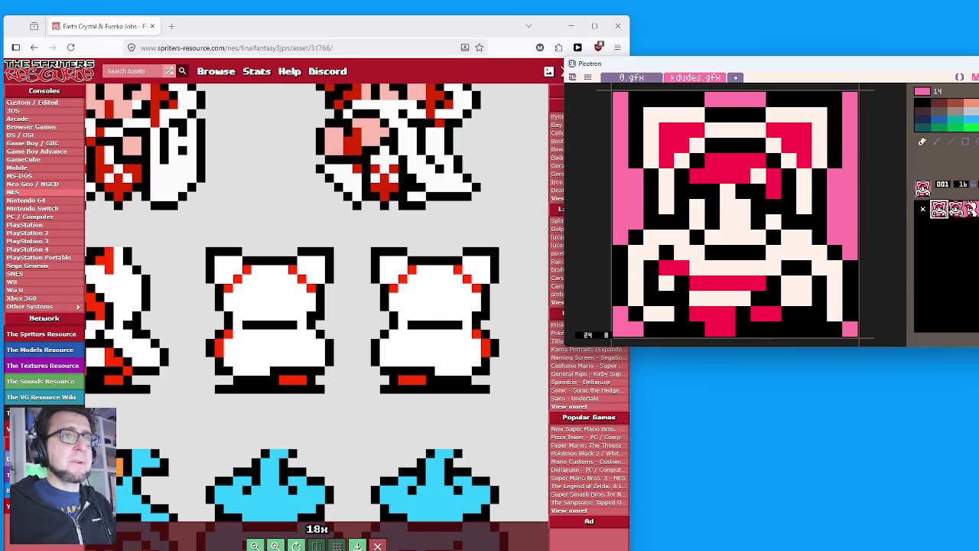
Copy the front-view sprite and paint its red hood trim and face white.
key("ctrl+c")
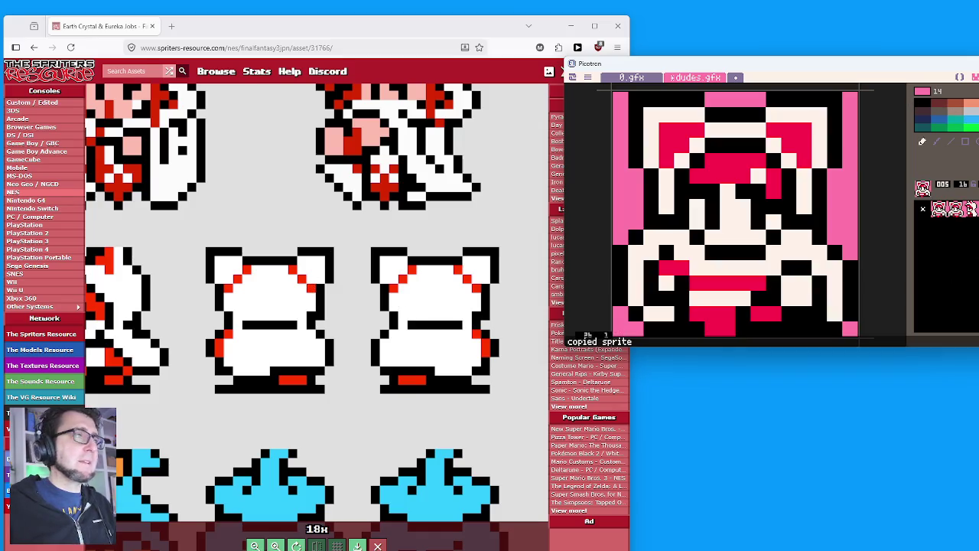
left_click(972, 103)
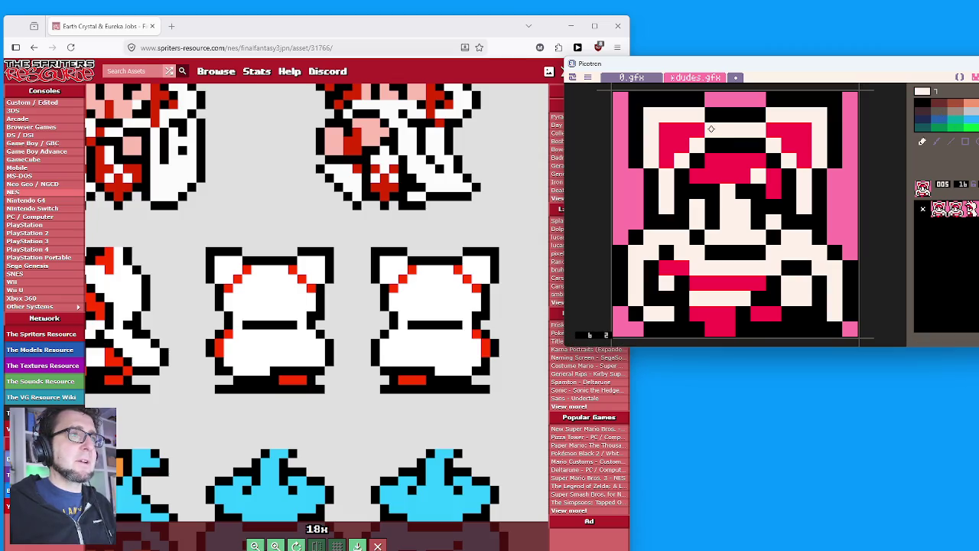
left_click_drag(667, 129, 683, 126)
left_click(666, 144)
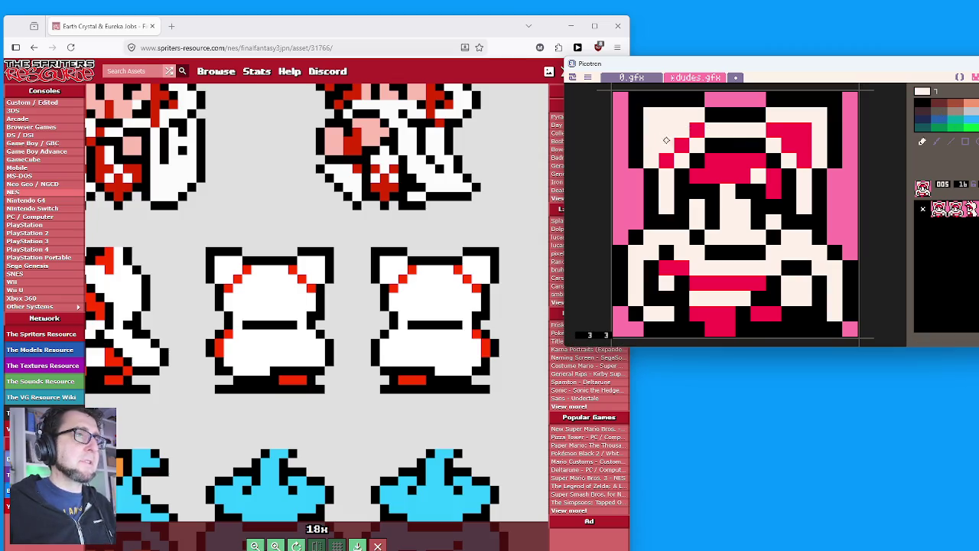
left_click_drag(780, 112, 803, 147)
mouse_move(711, 145)
left_mouse_down()
mouse_move(757, 170)
mouse_move(774, 196)
mouse_move(787, 176)
mouse_move(774, 237)
mouse_move(799, 223)
mouse_move(761, 184)
mouse_move(711, 176)
mouse_move(681, 191)
mouse_move(684, 222)
mouse_move(707, 169)
mouse_move(733, 219)
mouse_move(735, 259)
mouse_move(694, 232)
mouse_move(759, 201)
mouse_move(769, 267)
mouse_move(815, 280)
mouse_move(780, 265)
mouse_move(653, 265)
mouse_move(669, 289)
mouse_move(662, 300)
mouse_move(719, 313)
mouse_move(825, 304)
mouse_move(652, 299)
left_mouse_up()
Blacken the bottom bar and outline pixels, then restore edge pixels to the pink background.
right_click(772, 326)
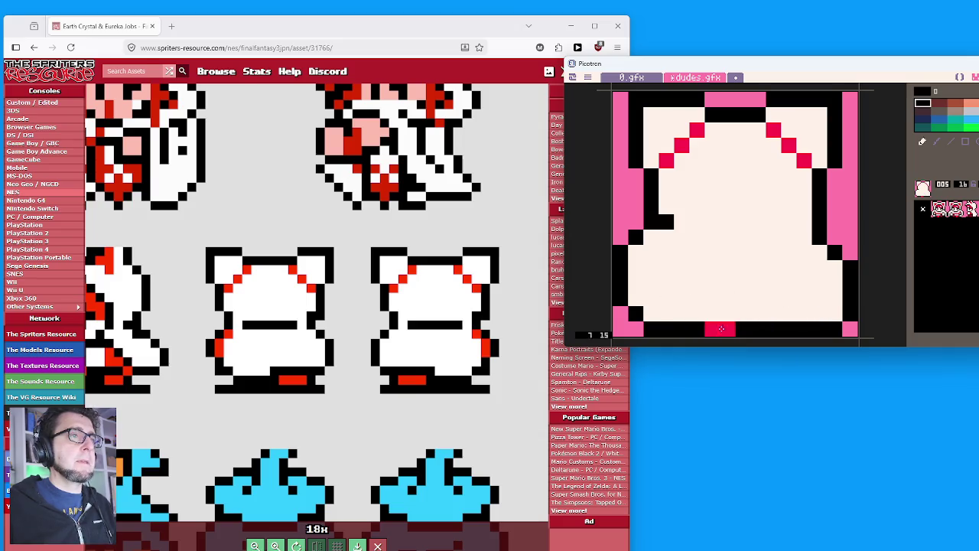
left_click_drag(711, 329, 728, 329)
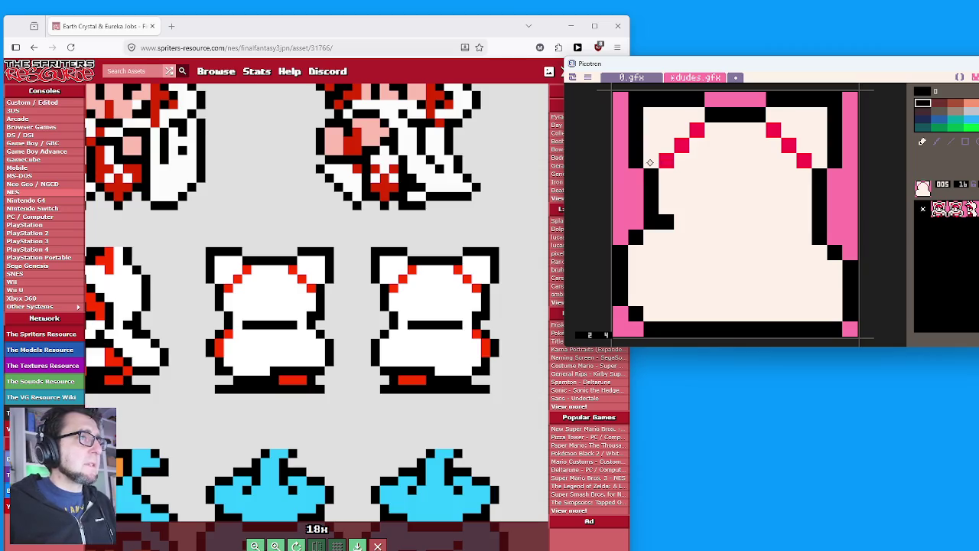
left_click(695, 115)
left_click(650, 160)
right_click(834, 171)
left_click(774, 100)
left_click(696, 99)
left_click(635, 161)
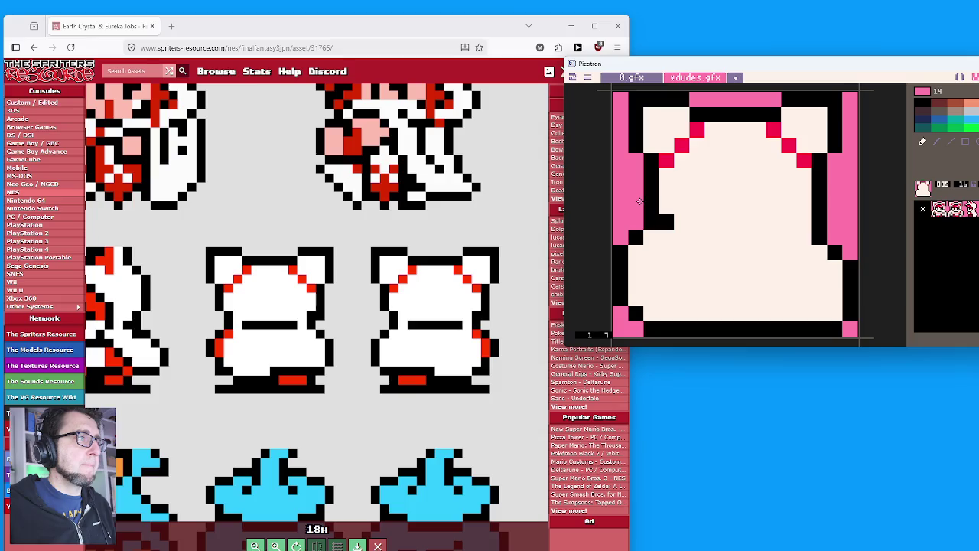
Trim side outline pixels to pink and draw a black line across the mage's back.
left_click(648, 210)
left_click(650, 222)
left_click(819, 207)
left_click(818, 222)
right_click(818, 237)
left_click(803, 207)
left_click(803, 221)
left_click(665, 207)
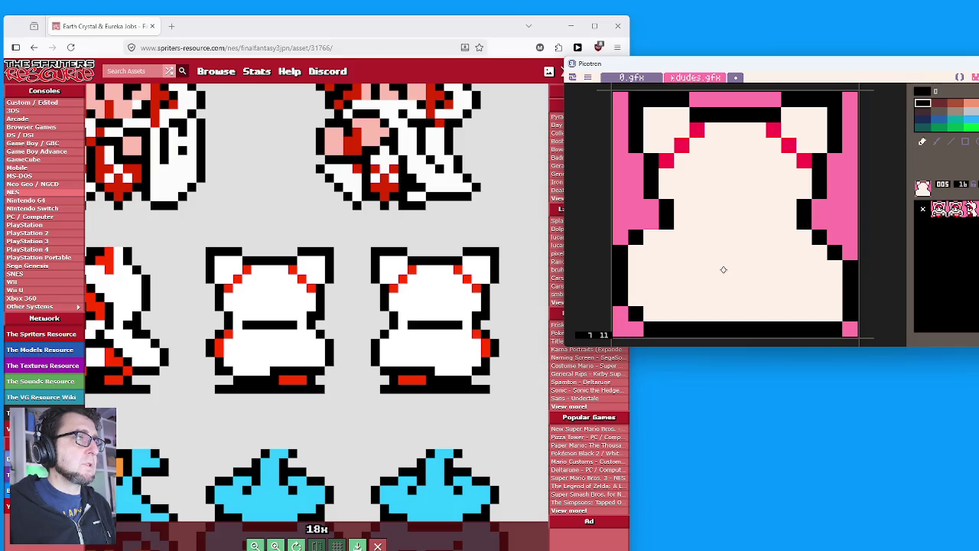
left_click_drag(694, 221, 776, 222)
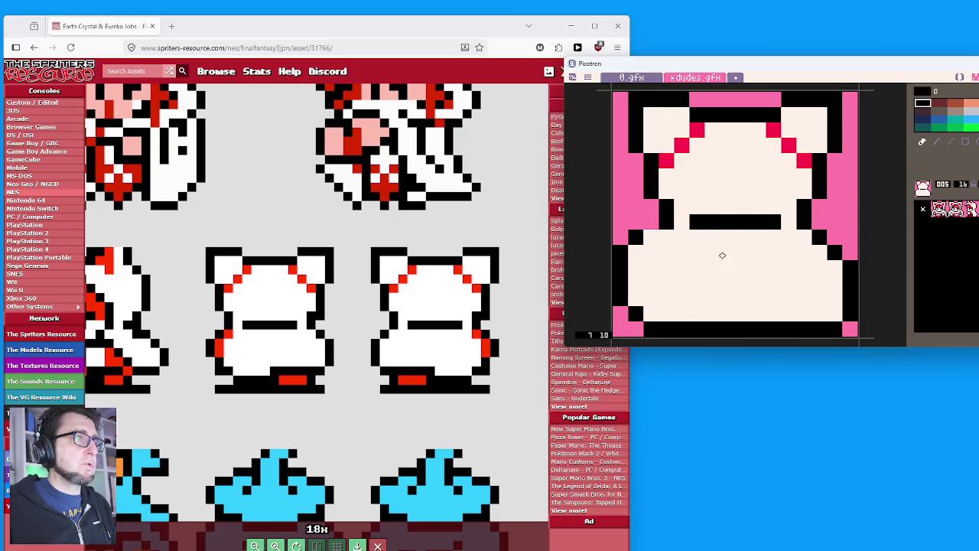
Refine the lower-left outline and bottom row with black and pink pixels.
left_click(650, 237)
left_click(637, 251)
right_click(635, 226)
left_click(635, 237)
left_click(620, 253)
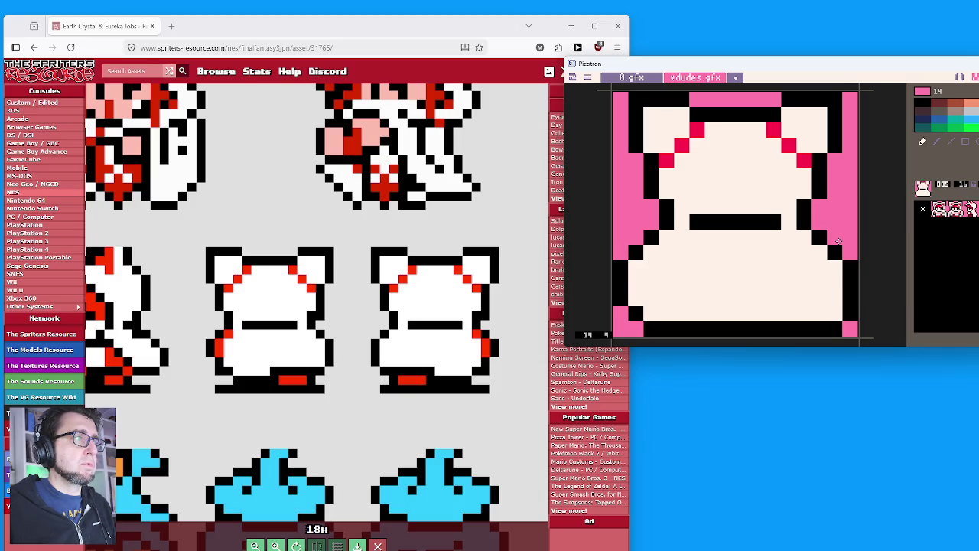
left_click(620, 298)
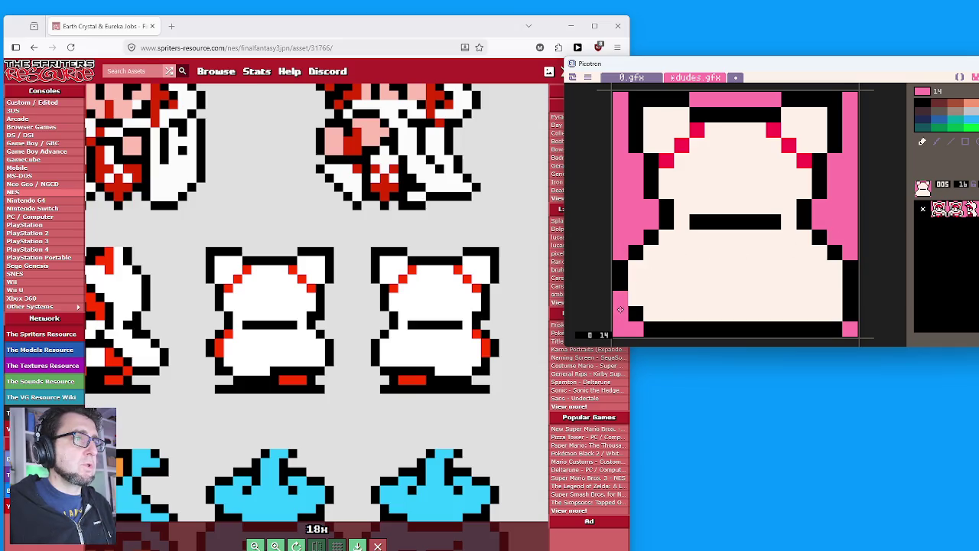
right_click(620, 279)
left_click(635, 298)
left_click(650, 314)
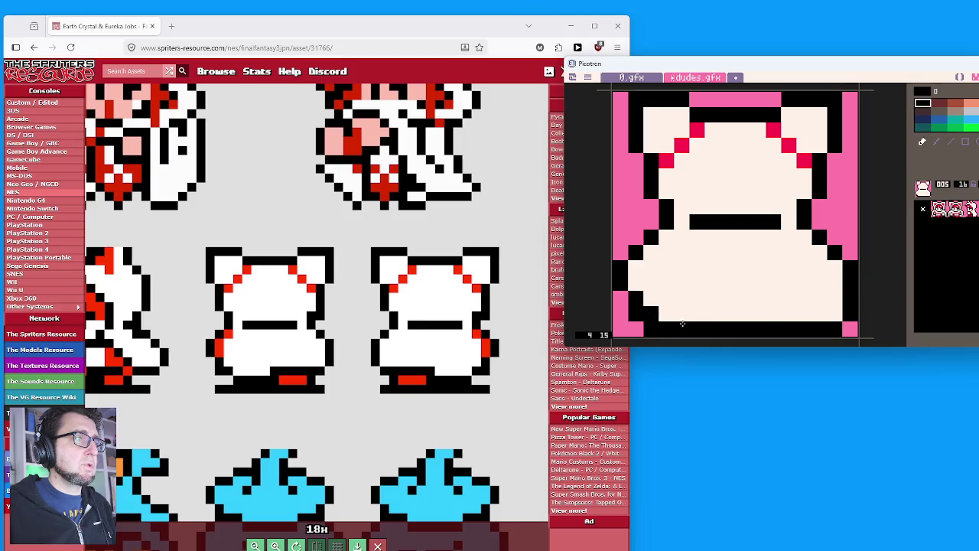
right_click(623, 327)
left_click(649, 330)
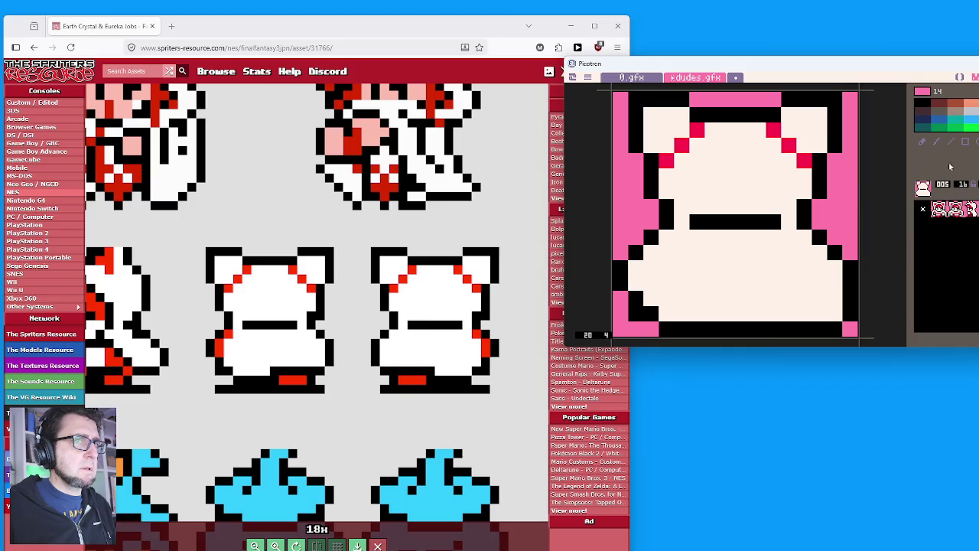
Switch to the freehand pencil and reshape the left outline with pink and black pixels.
left_click(922, 143)
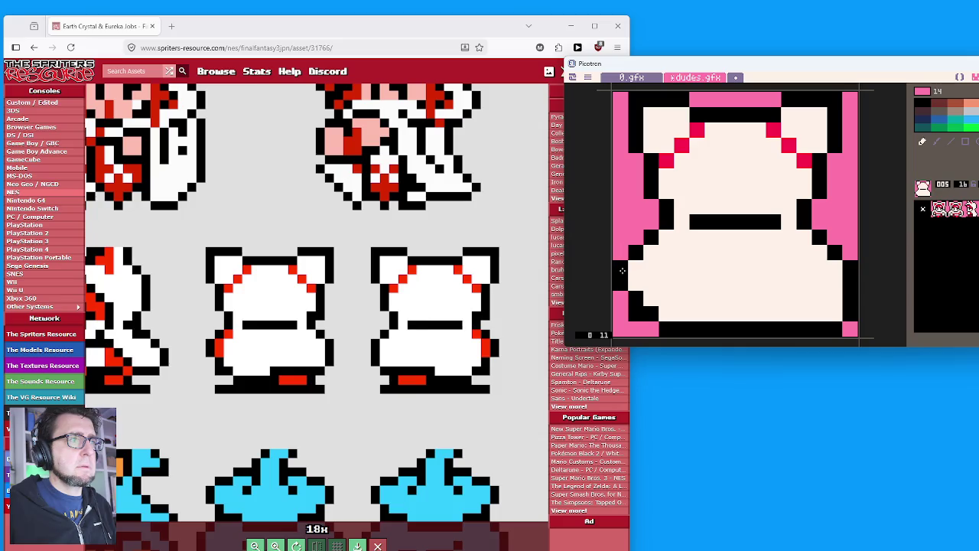
mouse_move(617, 218)
left_mouse_down()
mouse_move(622, 331)
mouse_move(637, 284)
left_mouse_up()
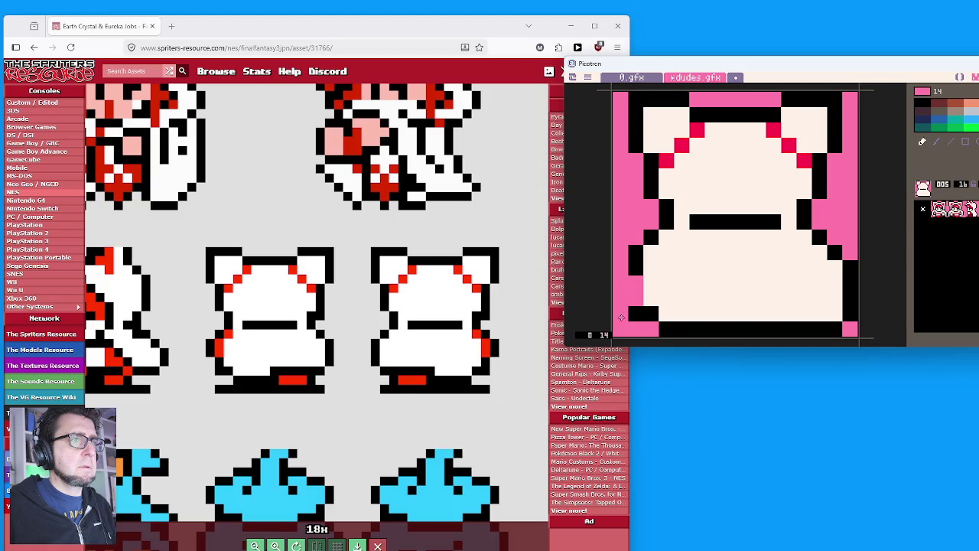
right_click(630, 316)
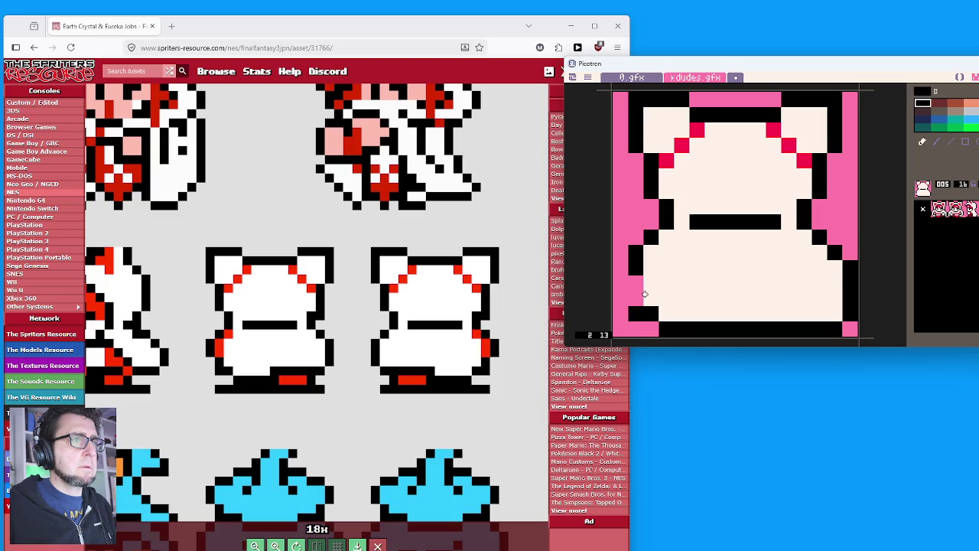
mouse_move(650, 281)
left_mouse_down()
mouse_move(649, 293)
mouse_move(665, 296)
mouse_move(637, 312)
mouse_move(667, 314)
left_mouse_up()
right_click(628, 293)
right_click(662, 328)
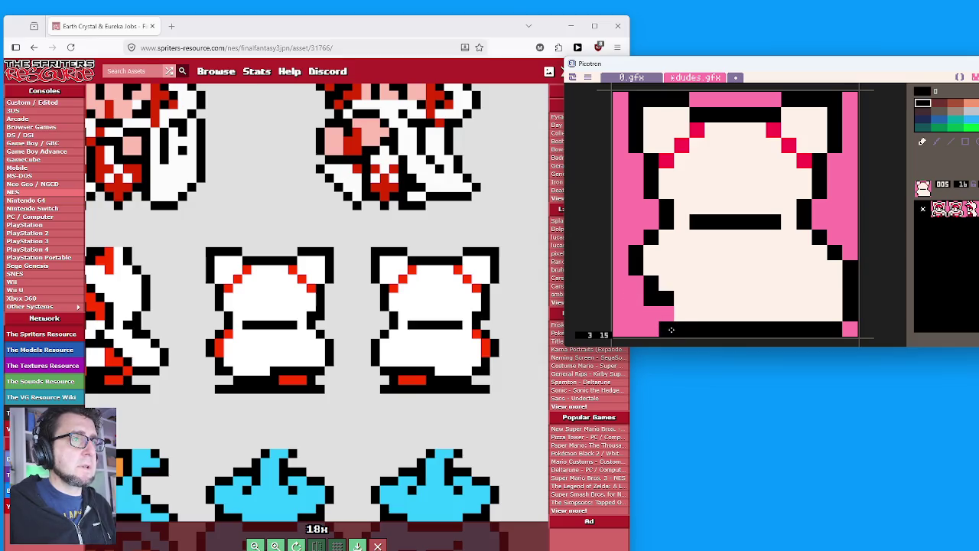
left_click(652, 329)
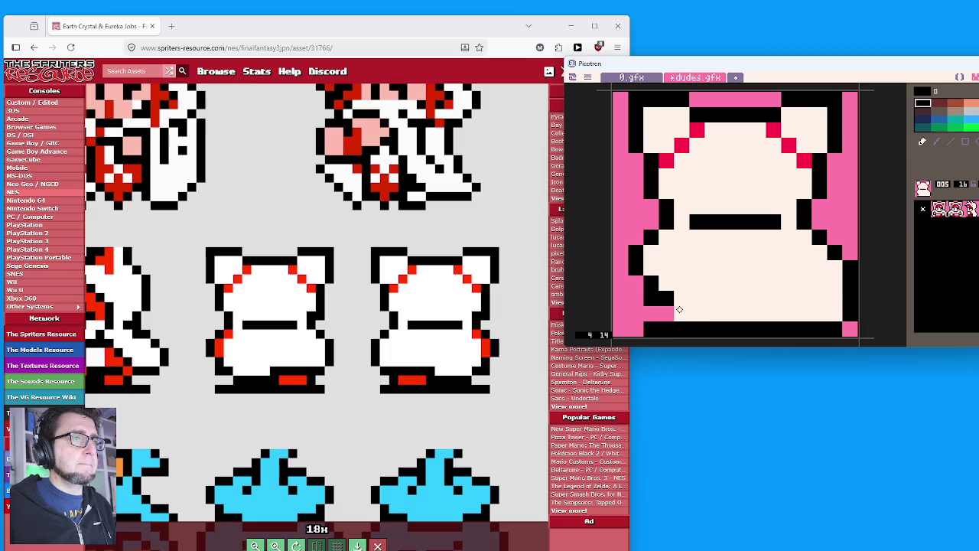
left_click_drag(677, 314, 715, 314)
Reshape the right-edge outline using pink, black and cream pixels.
right_click(852, 330)
mouse_move(837, 329)
left_mouse_down()
mouse_move(800, 329)
mouse_move(849, 266)
left_mouse_up()
mouse_move(820, 237)
left_mouse_down()
mouse_move(850, 277)
mouse_move(835, 322)
left_mouse_up()
right_click(803, 221)
left_click(819, 237)
left_click_drag(834, 252, 803, 300)
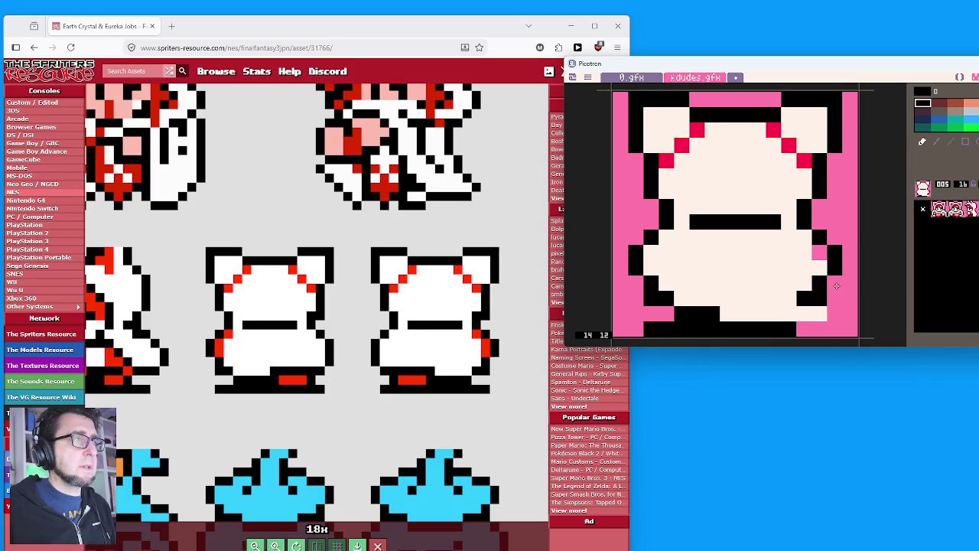
right_click(797, 270)
left_click_drag(819, 284, 819, 253)
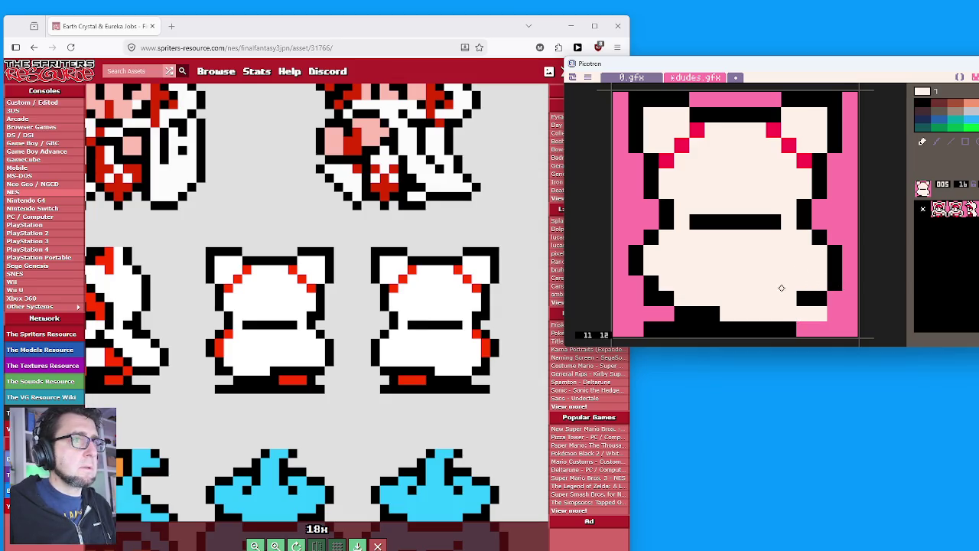
left_click(803, 299)
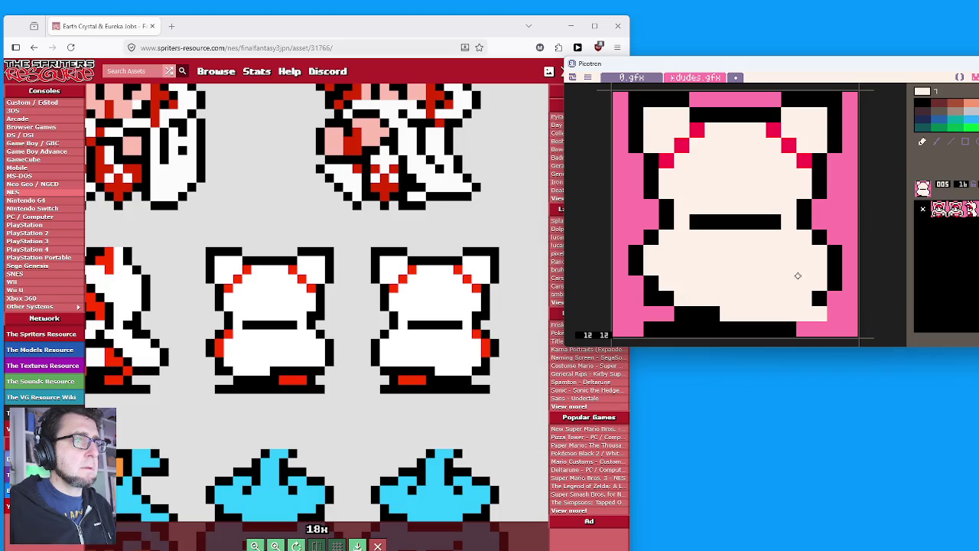
Draw the black lower body line and feet, then paint a red hem patch between them.
right_click(816, 297)
left_click_drag(816, 297, 748, 294)
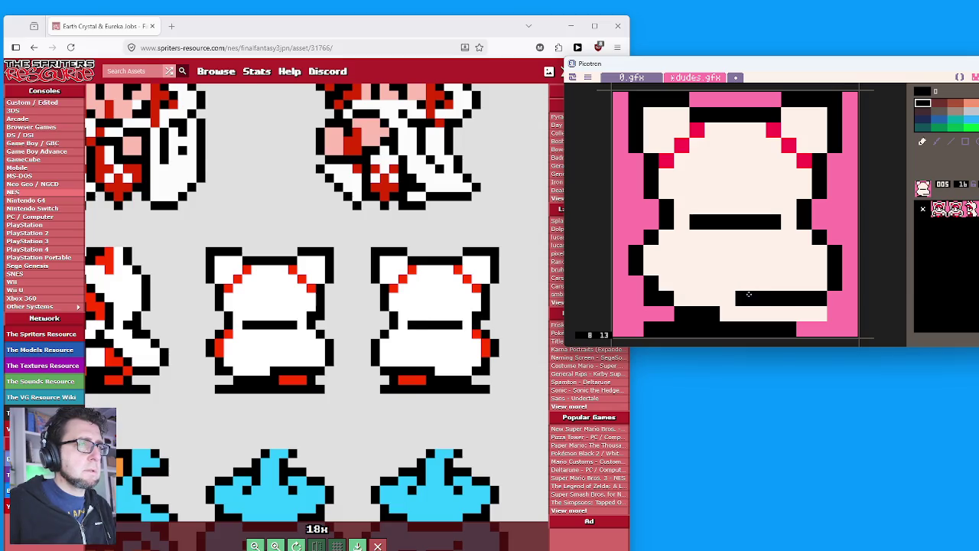
left_click_drag(707, 312, 742, 312)
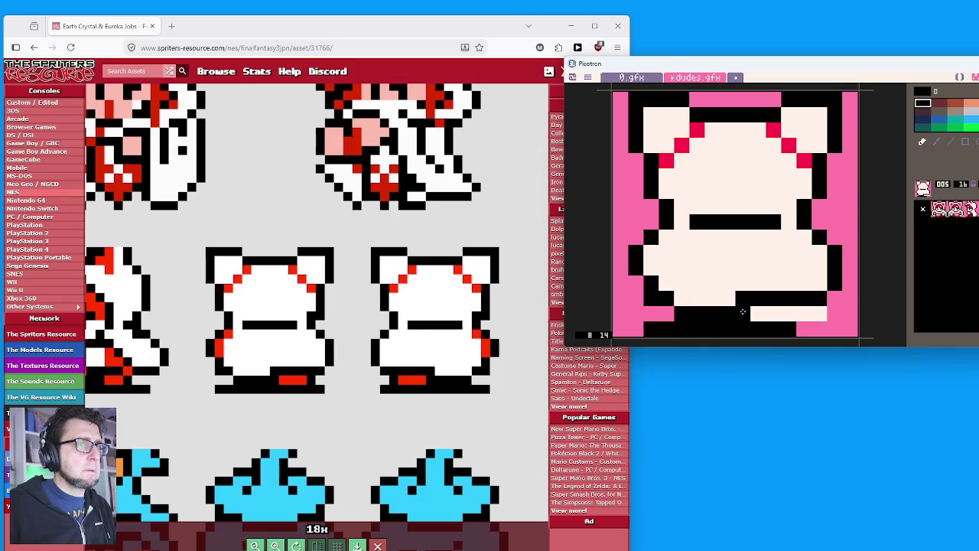
left_click_drag(802, 329, 819, 329)
left_click(803, 313)
left_click(818, 314)
right_click(803, 162)
mouse_move(767, 312)
left_mouse_down()
mouse_move(787, 313)
mouse_move(759, 313)
left_mouse_up()
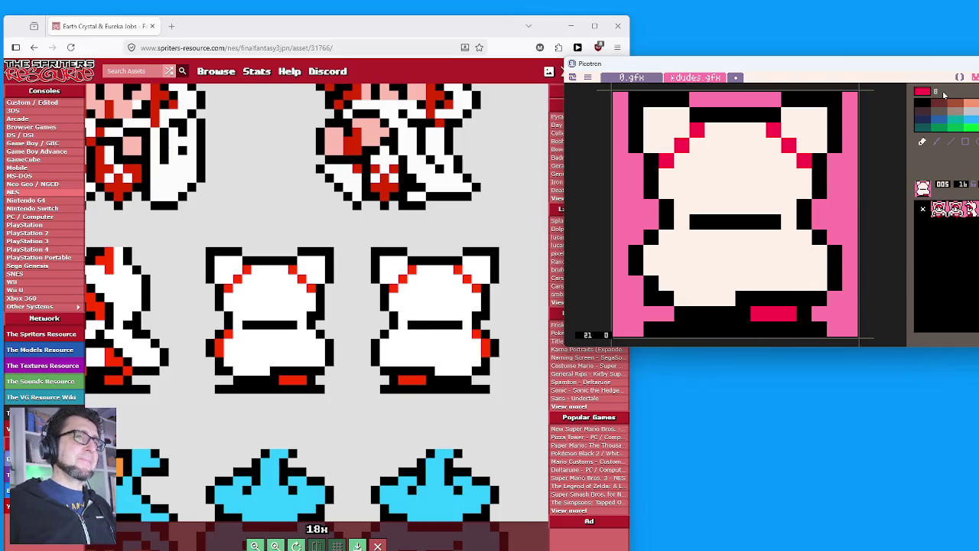
Add three red trim pixels down the left side and one black outline pixel on the right.
left_click(666, 238)
left_click(651, 252)
left_click(655, 263)
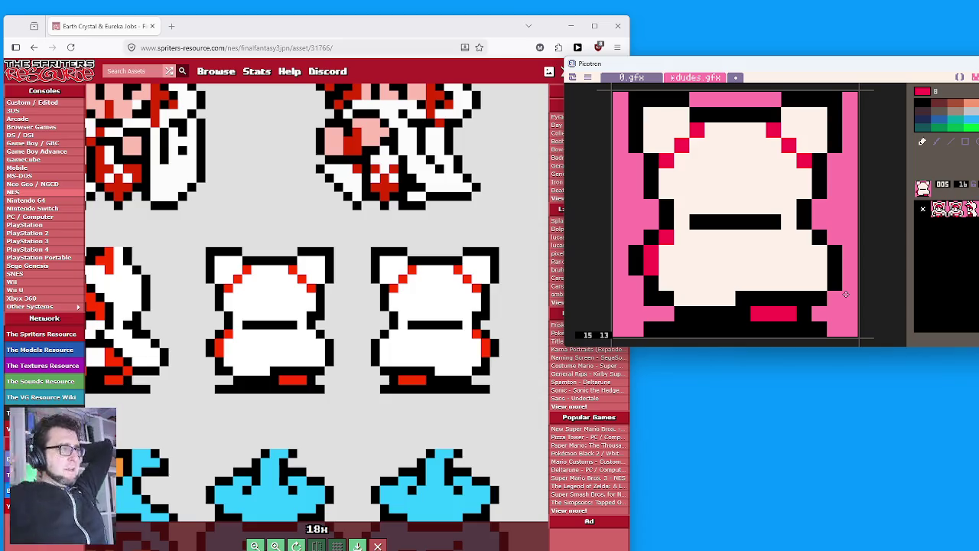
right_click(818, 205)
left_click(816, 207)
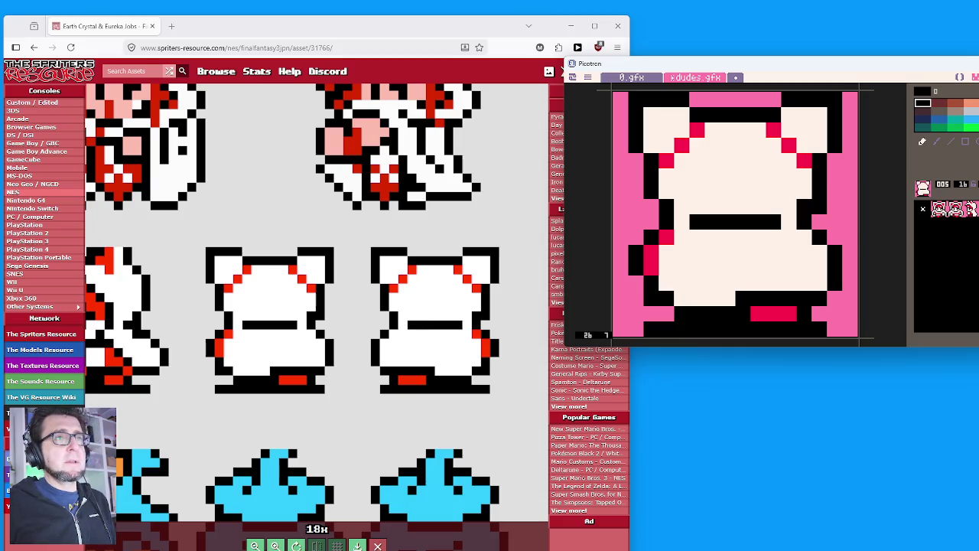
Browse neighbouring sprites, select blank sprite 025, and save the cart.
key("w")
key("w")
key("w")
key("q")
key("q")
key("q")
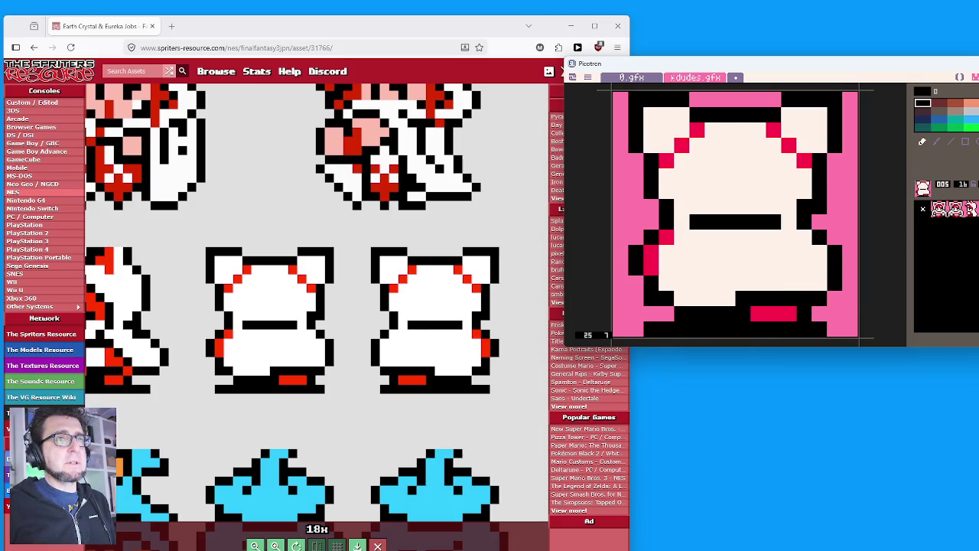
left_click(945, 256)
key("ctrl+s")
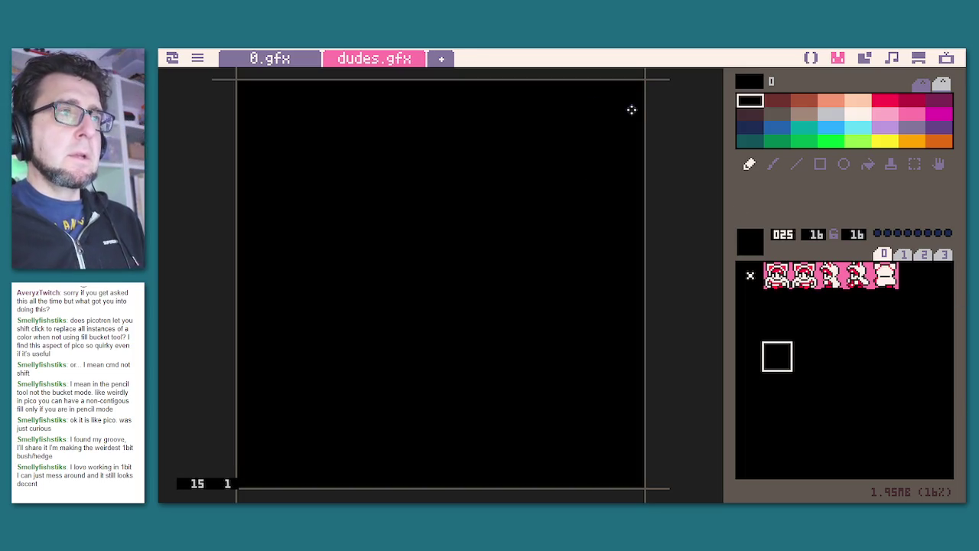
Open main.lua in Picotron's code editor.
left_click(809, 59)
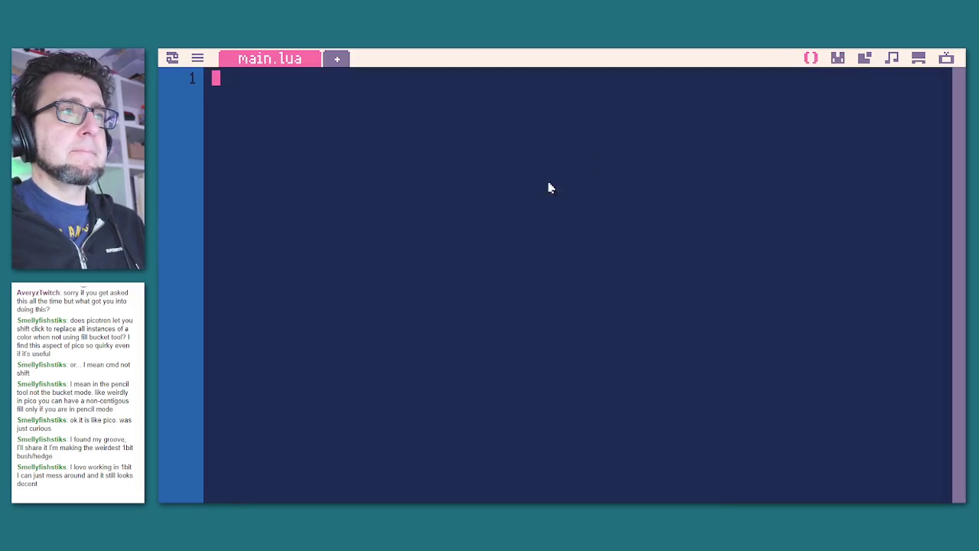
Write empty _init, _draw and _update functions in main.lua.
type("function _in")
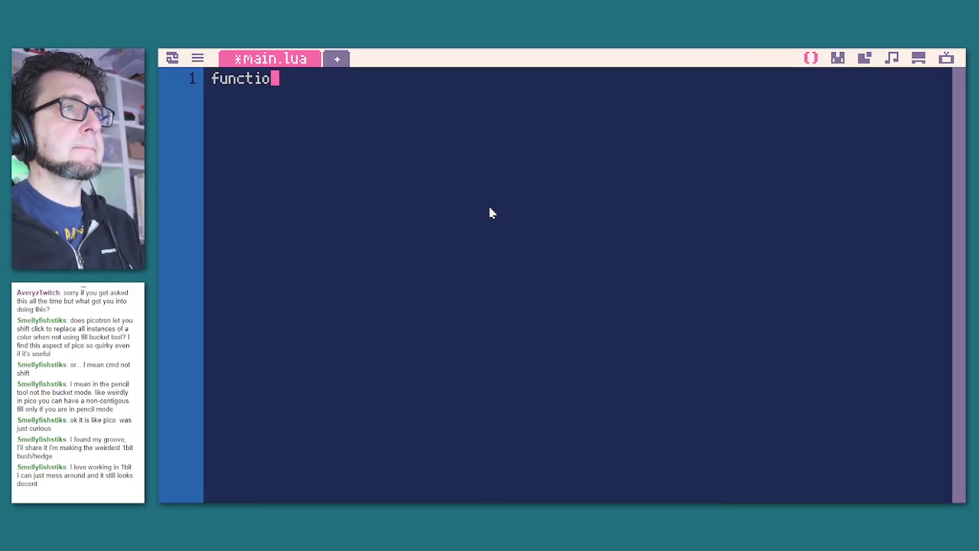
type("it()")
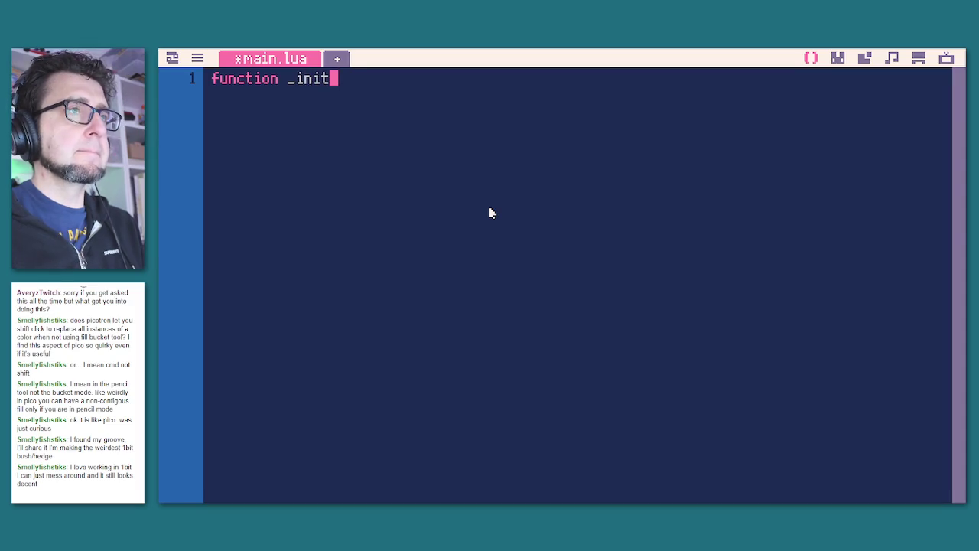
key("Return")
key("Return")
type("end")
key("Return")
key("Return")
type("func")
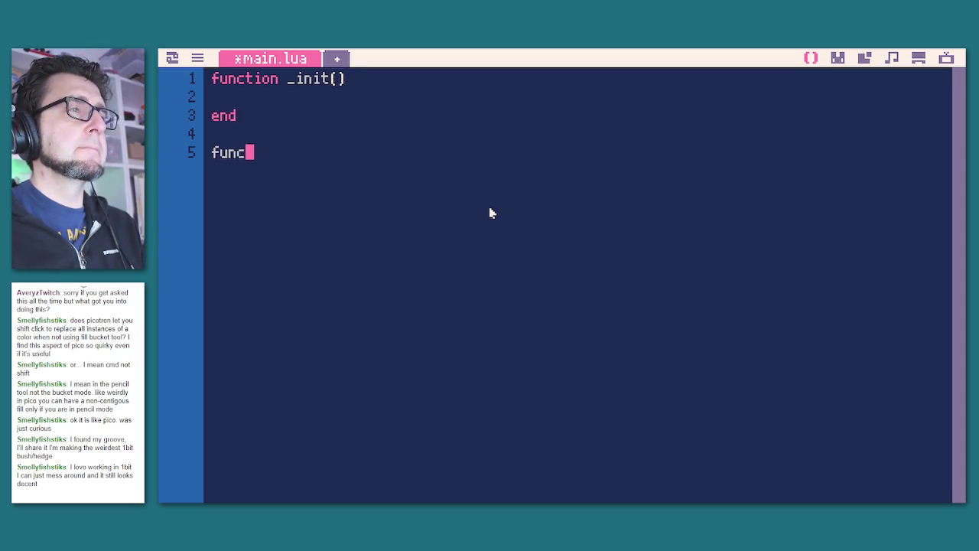
type("tion _draw()")
key("Return")
key("Return")
type("end")
key("Return")
key("Return")
type("functi")
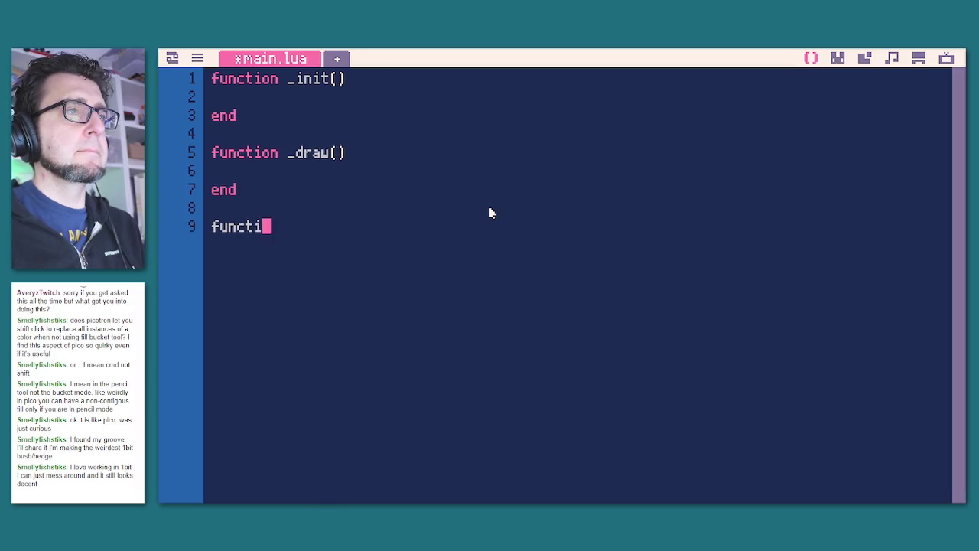
type("on _update()")
key("Return")
key("Return")
type("end")
Put a map() call inside _draw and run the cart with Ctrl+R.
key("Up")
key("Up")
key("Up")
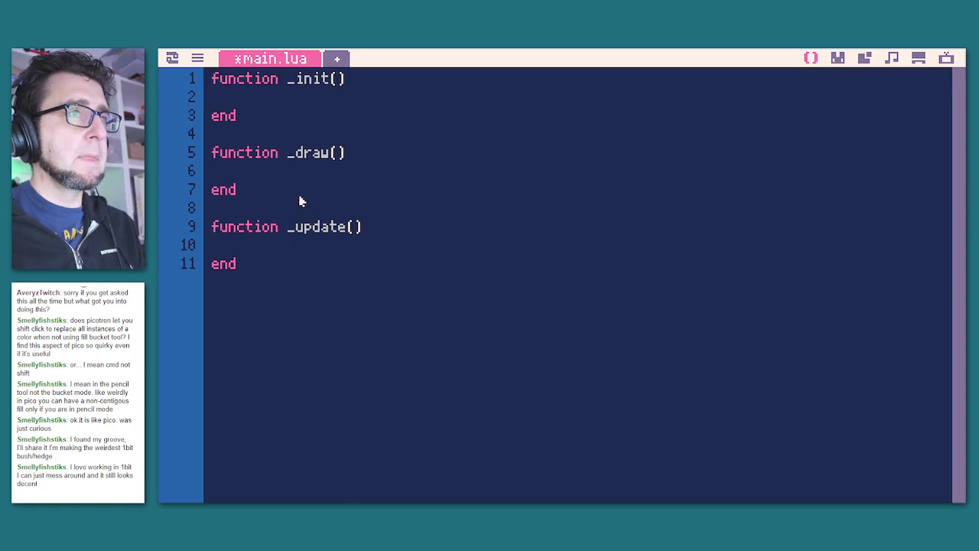
key("Up")
key("Up")
key("Tab")
type("map()")
key("BackSpace")
key("BackSpace")
type("()")
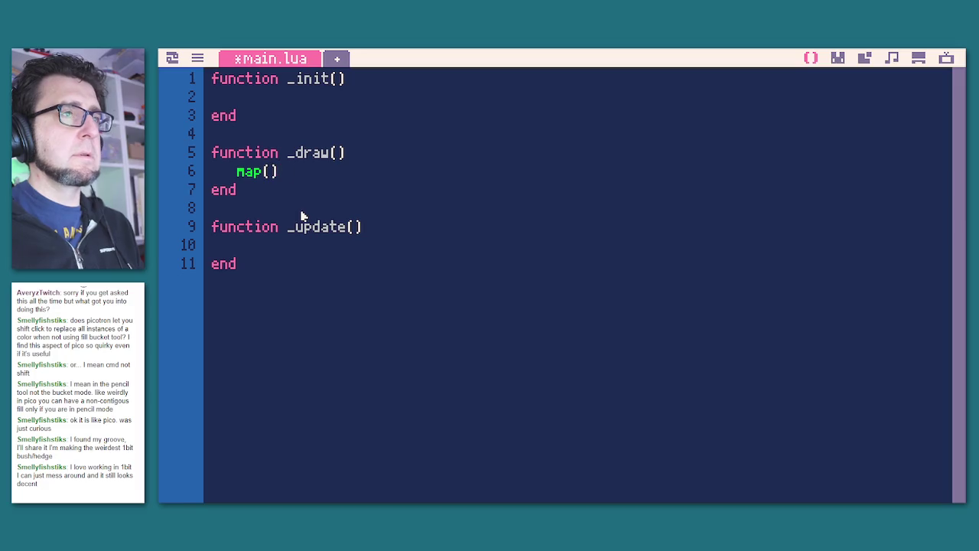
key("ctrl+r")
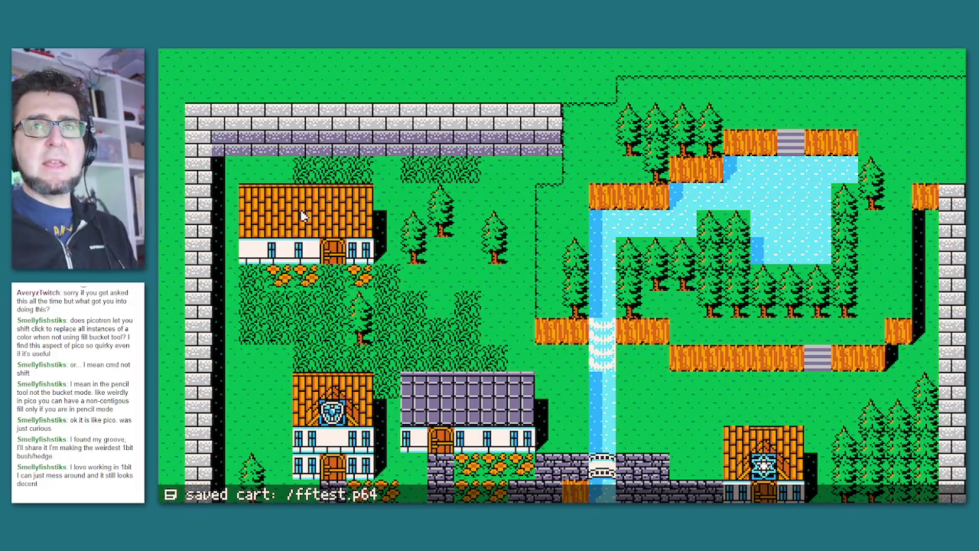
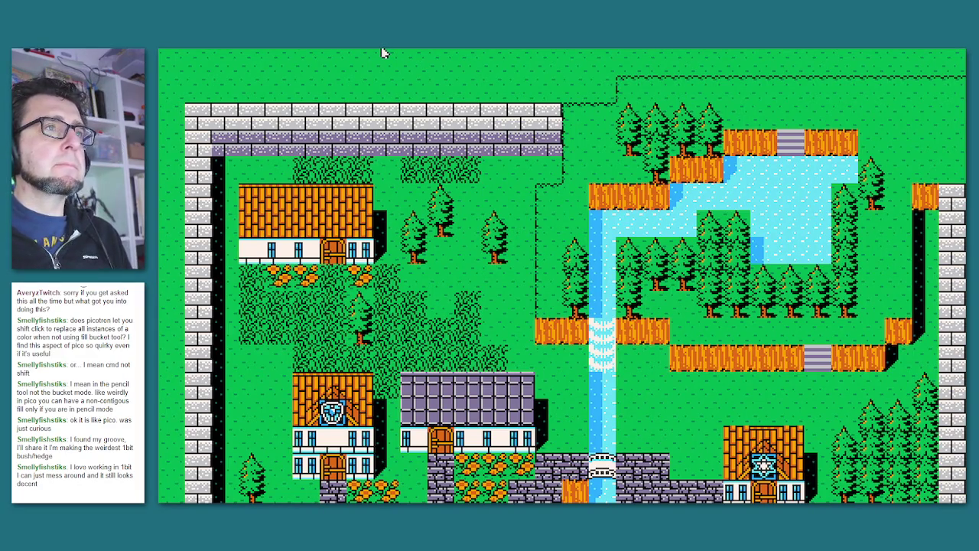
Back in main.lua, add indented px=5 and py=5 lines inside _init.
key("Escape")
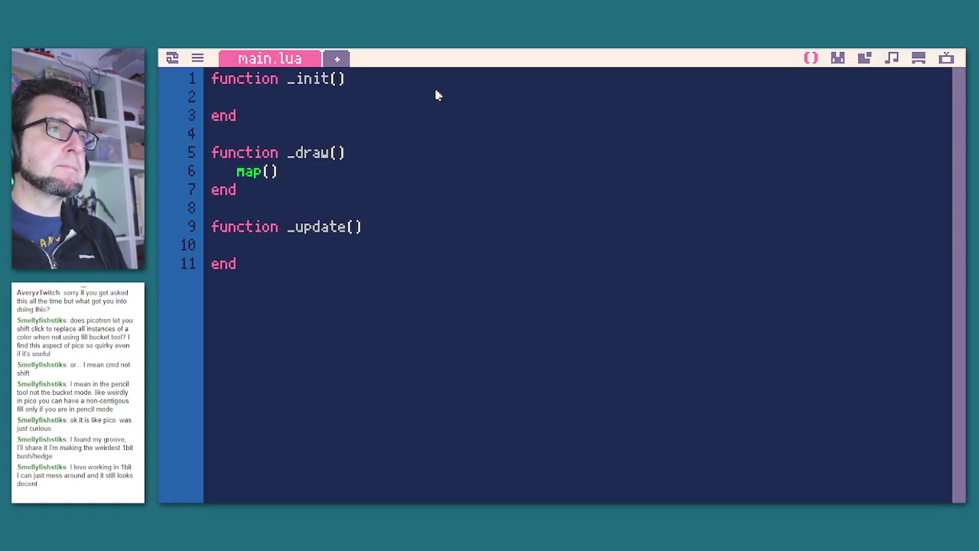
key("Tab")
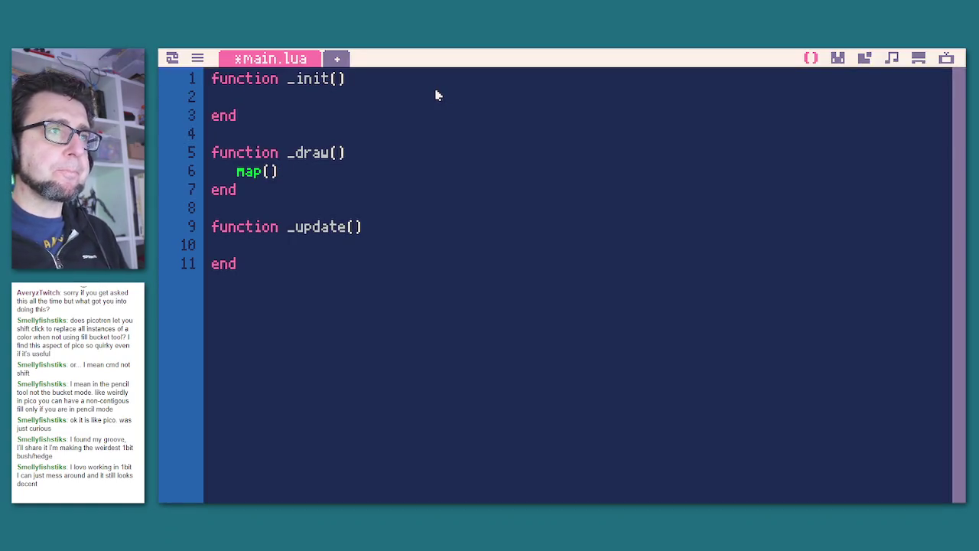
type("px=")
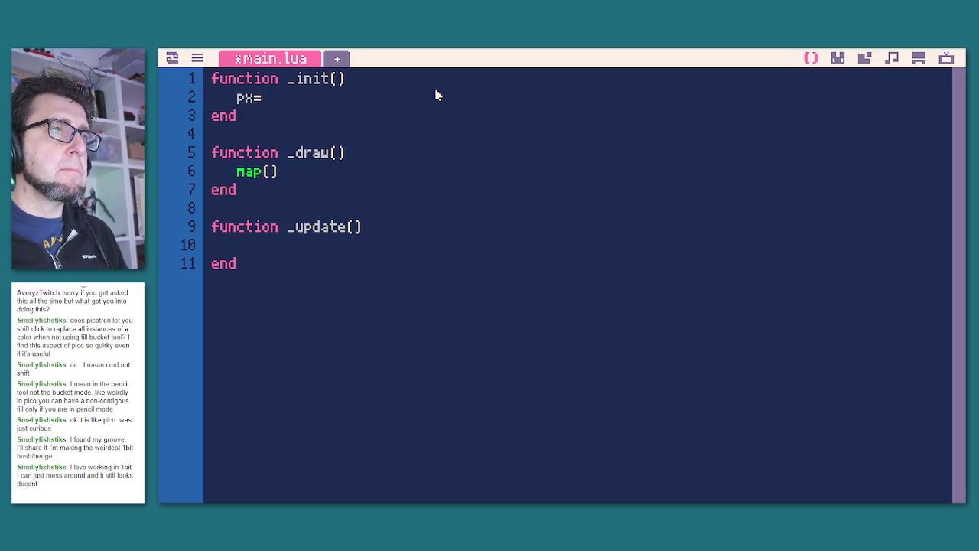
type("1")
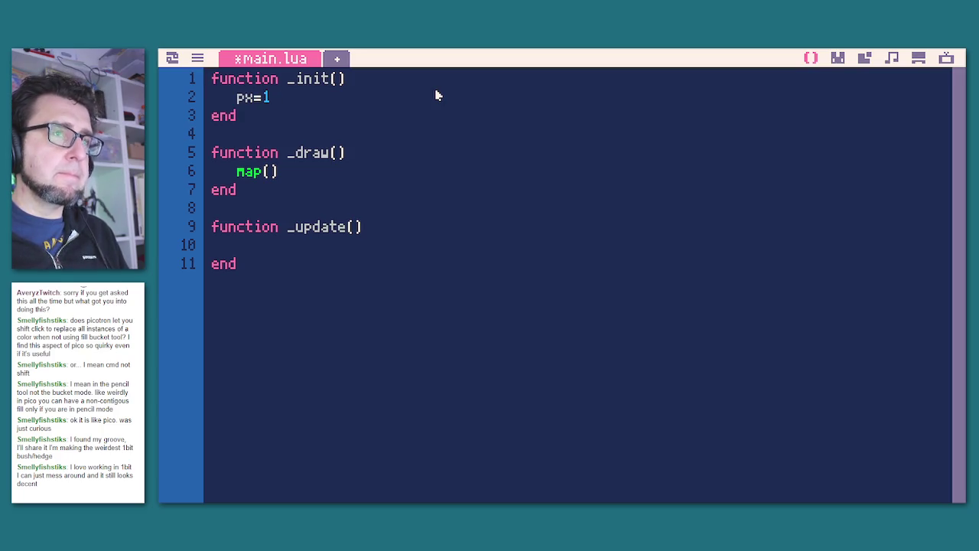
key("BackSpace")
type("5,")
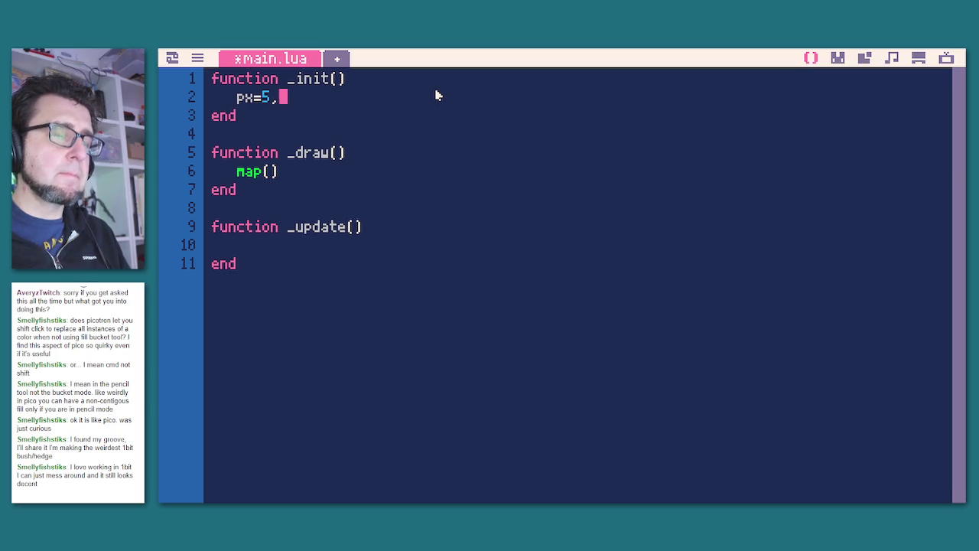
key("Return")
type("py=15")
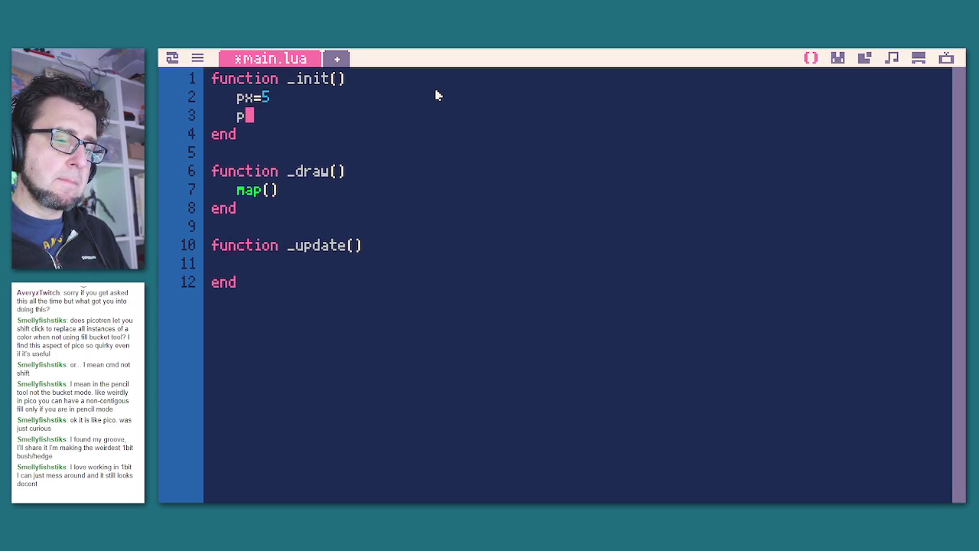
key("BackSpace")
key("BackSpace")
type("5")
Merge them into px,py=5,5 on one line, delete the separate py line, and run the cart.
key("Down")
key("Down")
key("Down")
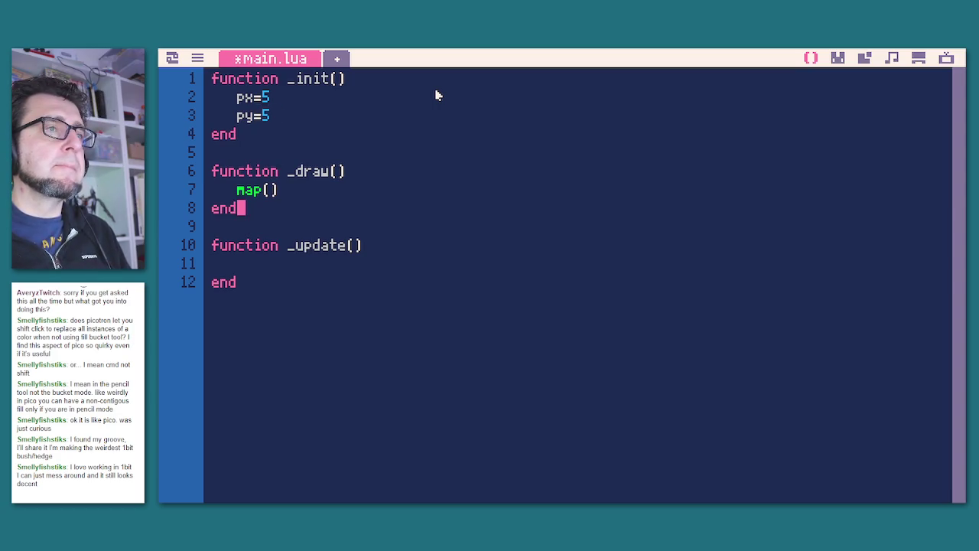
key("Up")
key("Up")
key("Up")
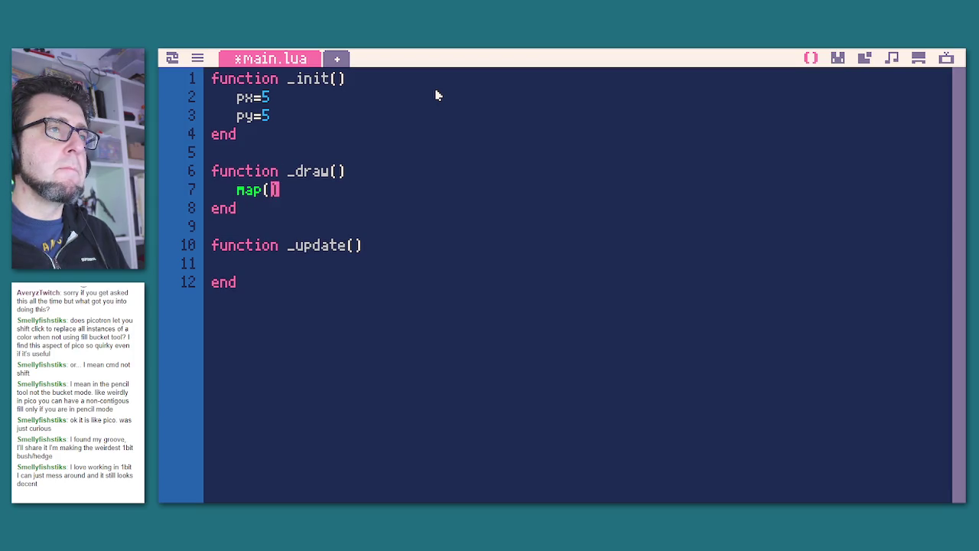
key("Left")
key("Left")
type(",py")
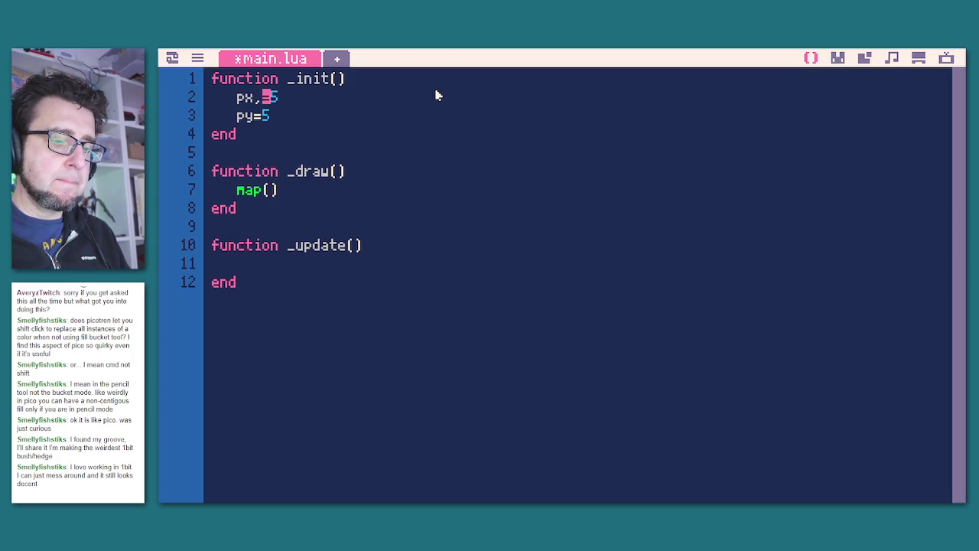
key("Right")
key("Right")
type(",5")
key("Down")
key("Right")
key("shift+Up")
key("BackSpace")
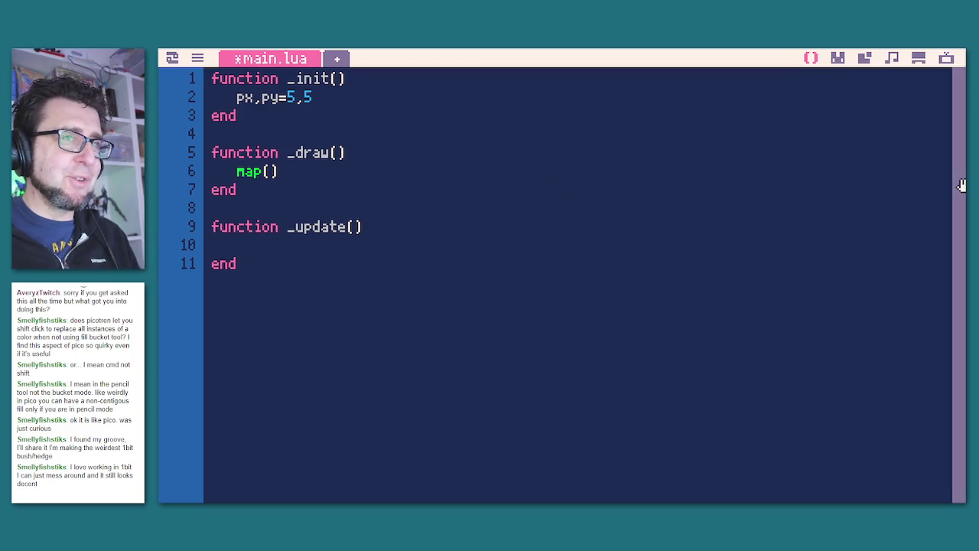
left_click(562, 231)
key("ctrl+r")
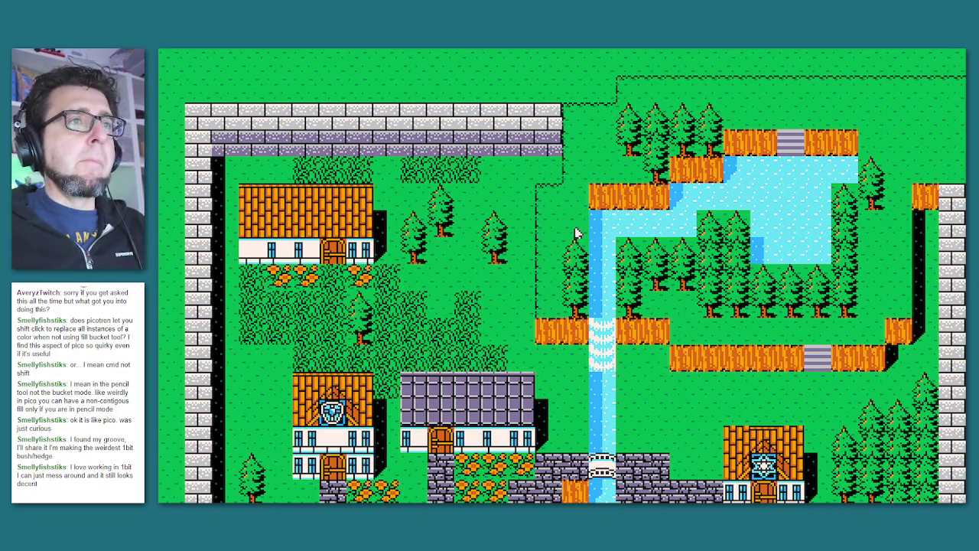
Stop the running cart and open dudes.gfx in the sprite editor.
key("Escape")
left_click(838, 58)
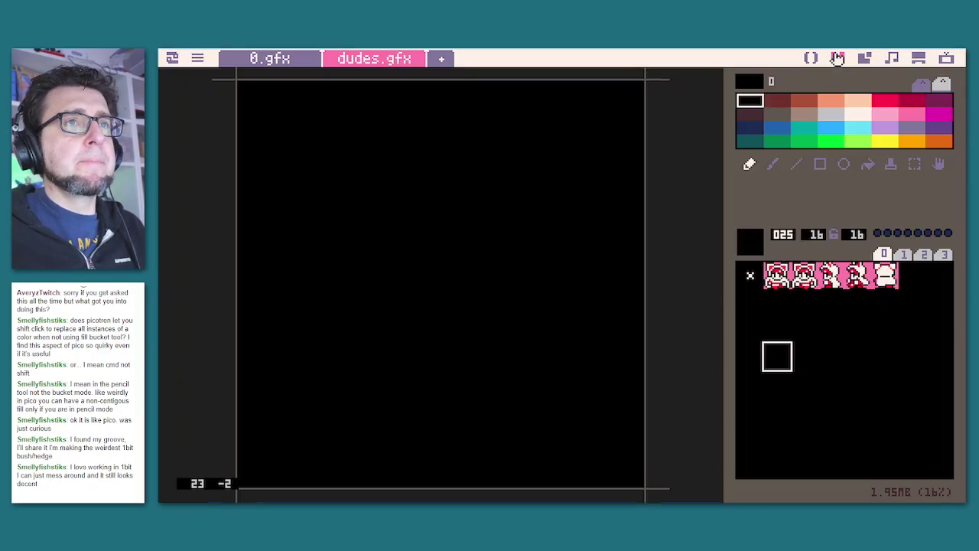
Inspect dude sprites 005, 004 and 001, settle on 004, then close the dudes.gfx sheet.
left_click(885, 275)
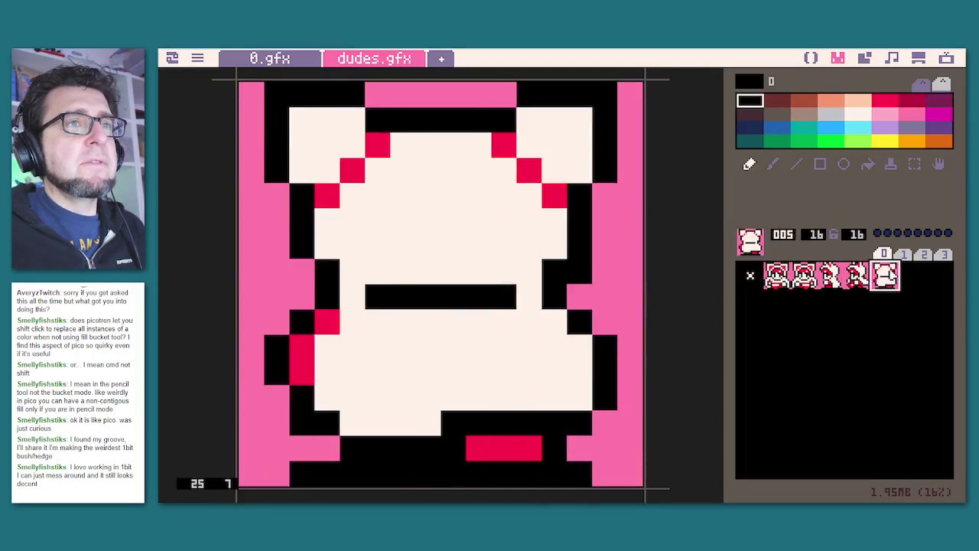
left_click(857, 275)
left_click(776, 275)
left_click(855, 275)
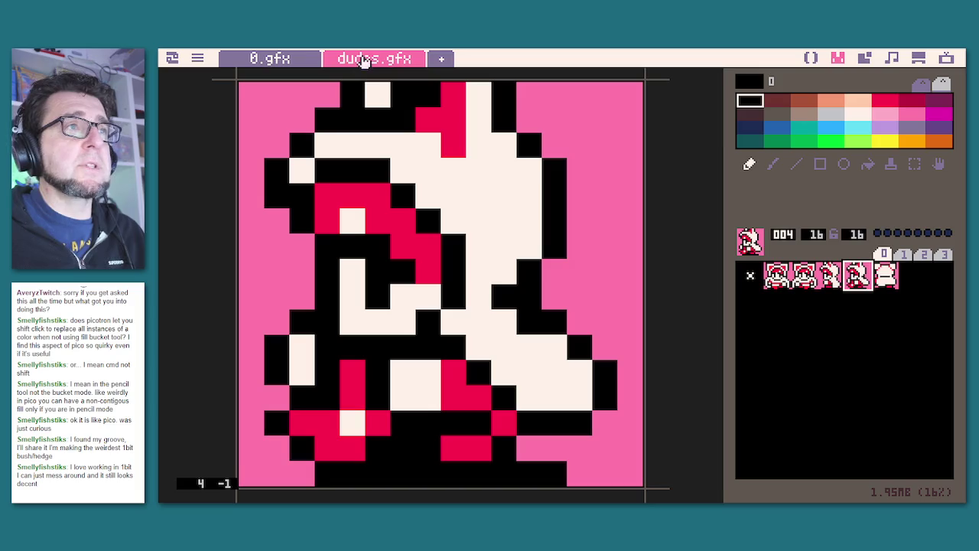
left_click(365, 61)
left_click(386, 225)
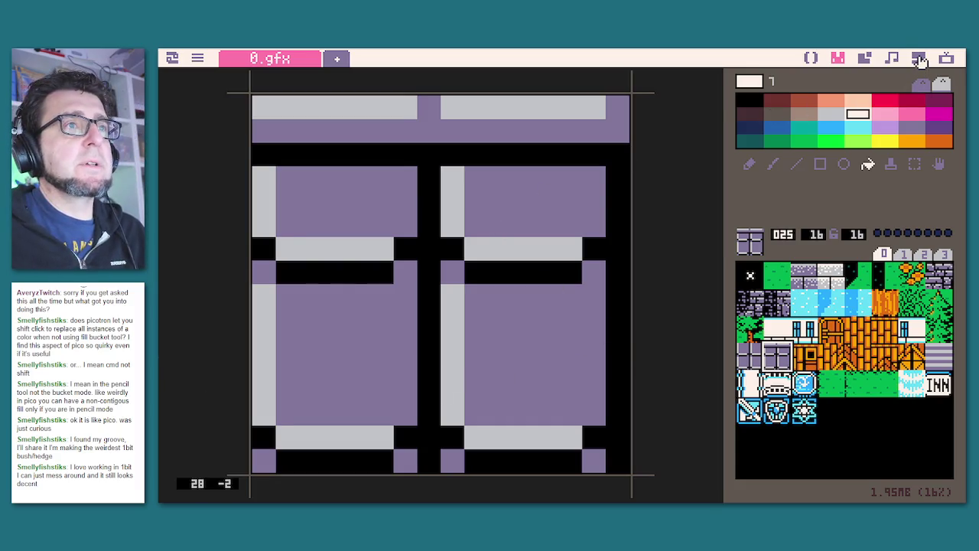
Open the drive's root folder from the desktop in an enlarged file browser window.
left_click(920, 61)
double_click(236, 111)
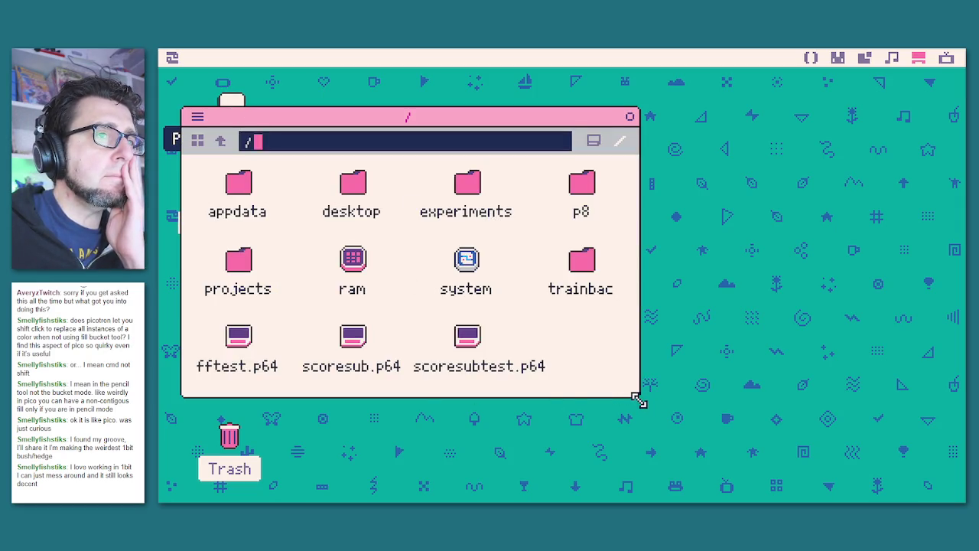
left_click_drag(639, 399, 759, 474)
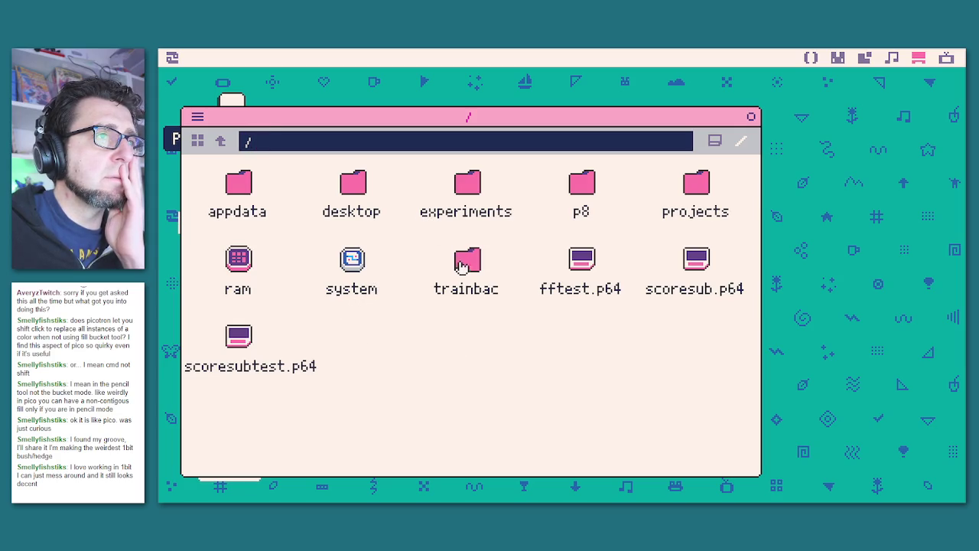
Show the contents of fftest.p64, after cancelling an accidental load of the cart.
left_click(589, 262)
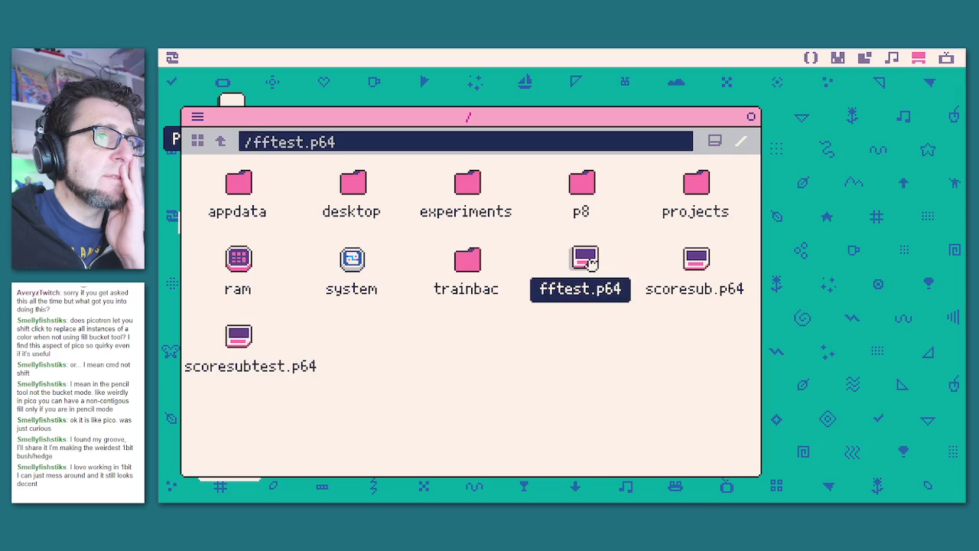
right_click(589, 262)
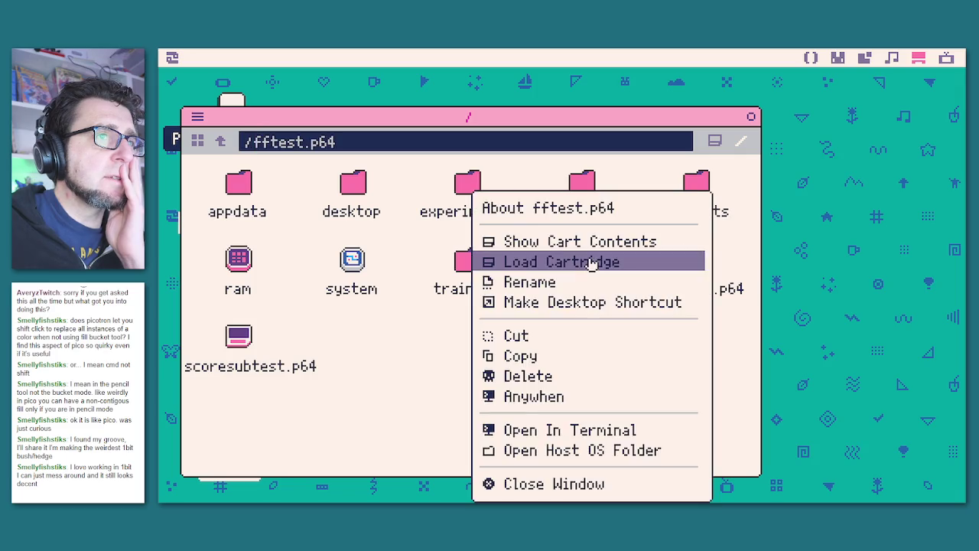
left_click(628, 263)
left_click(528, 294)
right_click(594, 260)
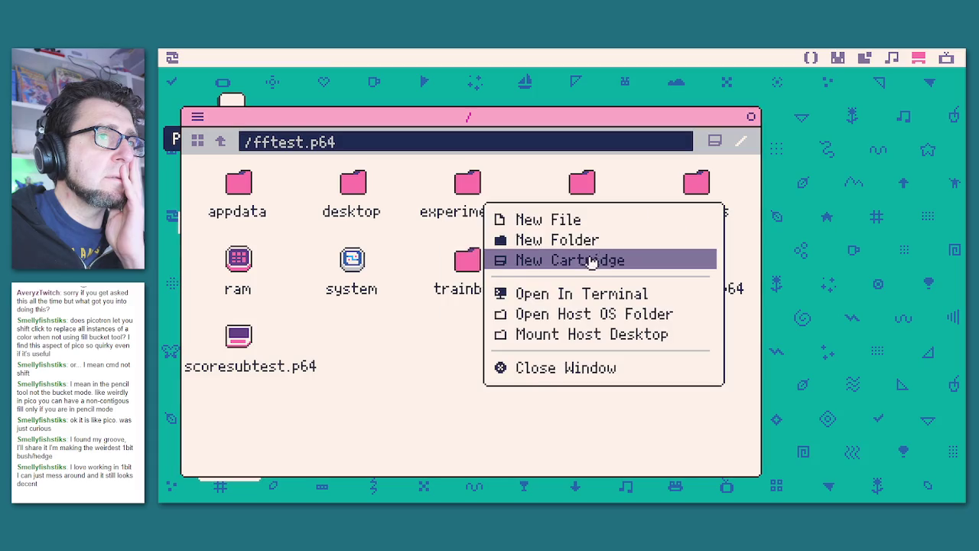
left_click(375, 404)
right_click(583, 261)
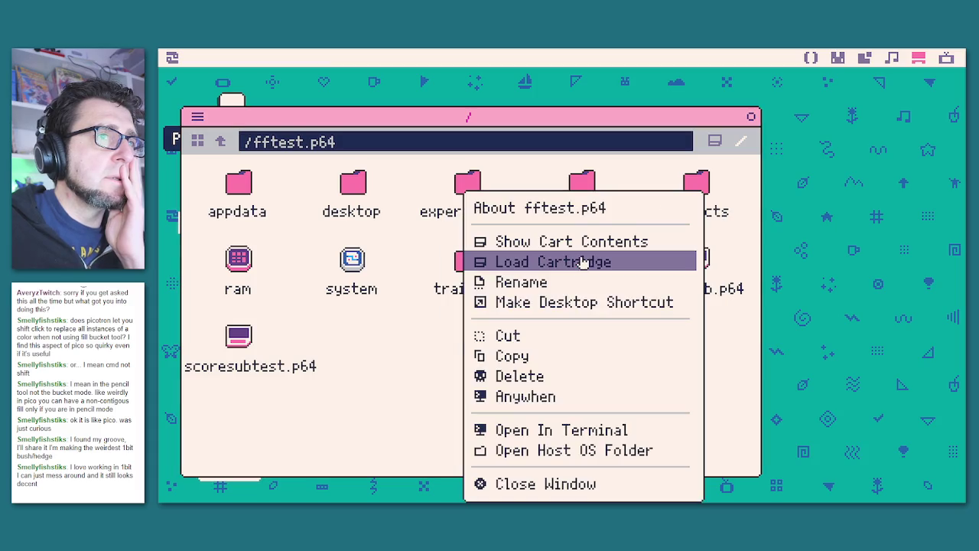
left_click(581, 242)
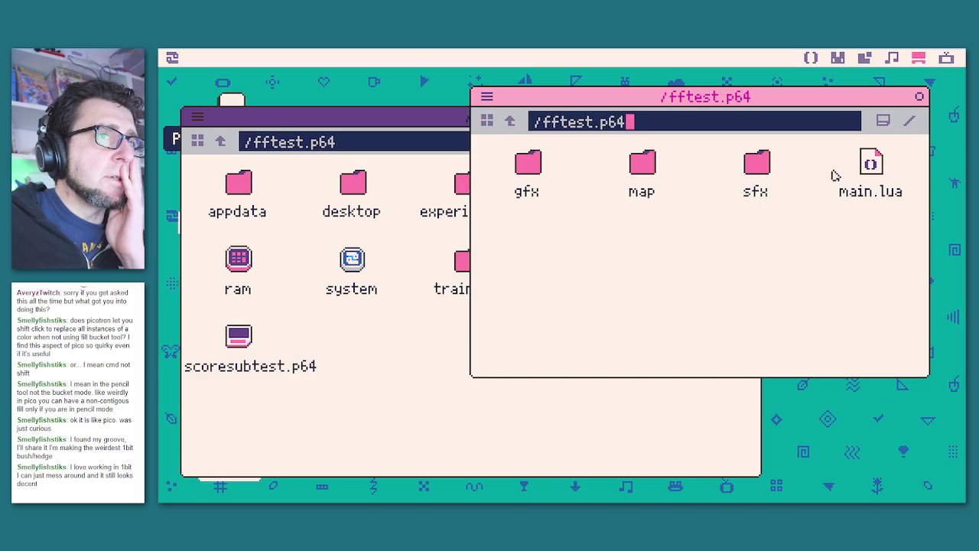
In the cart's gfx folder, make a desktop shortcut to dudes.gfx.
double_click(542, 175)
left_click(620, 192)
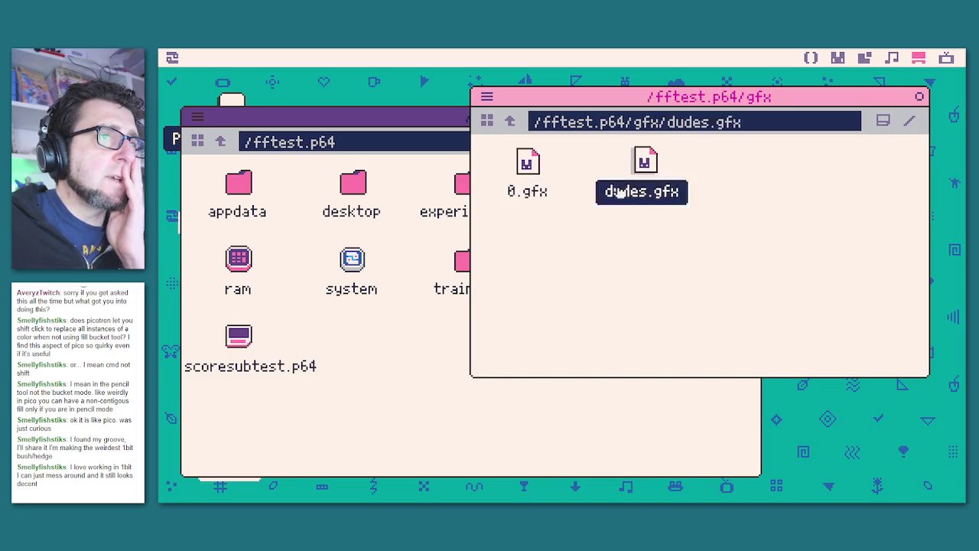
right_click(618, 194)
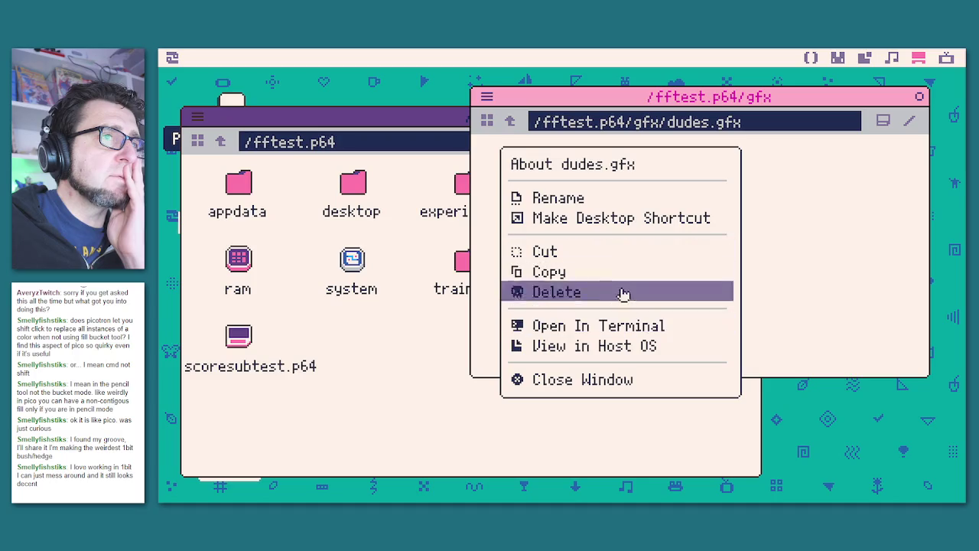
left_click(600, 218)
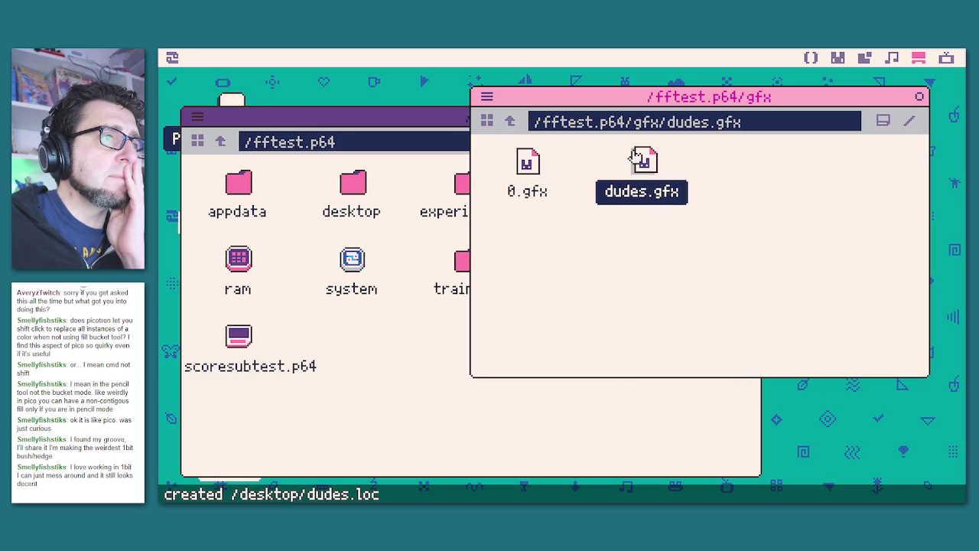
Rename dudes.gfx to 1_dudes.gfx.
right_click(648, 170)
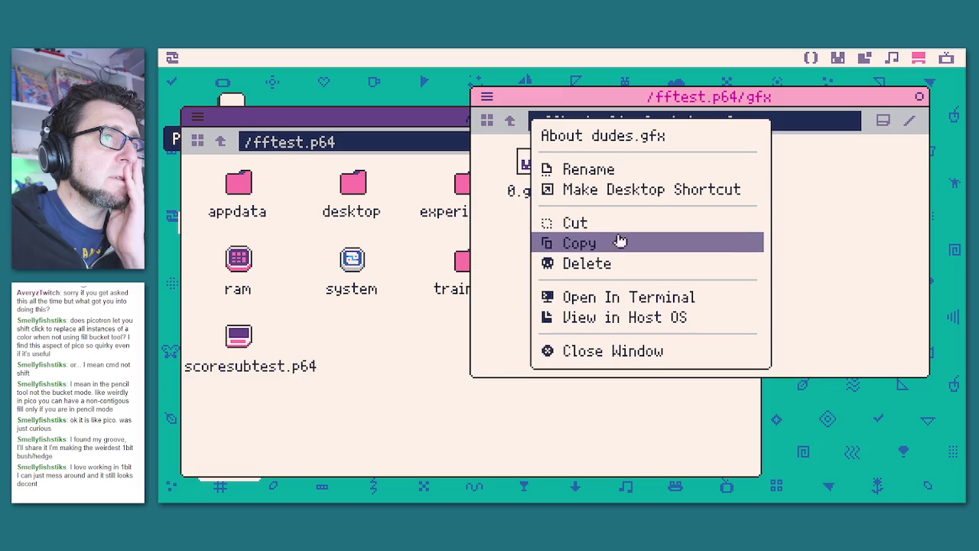
left_click(604, 170)
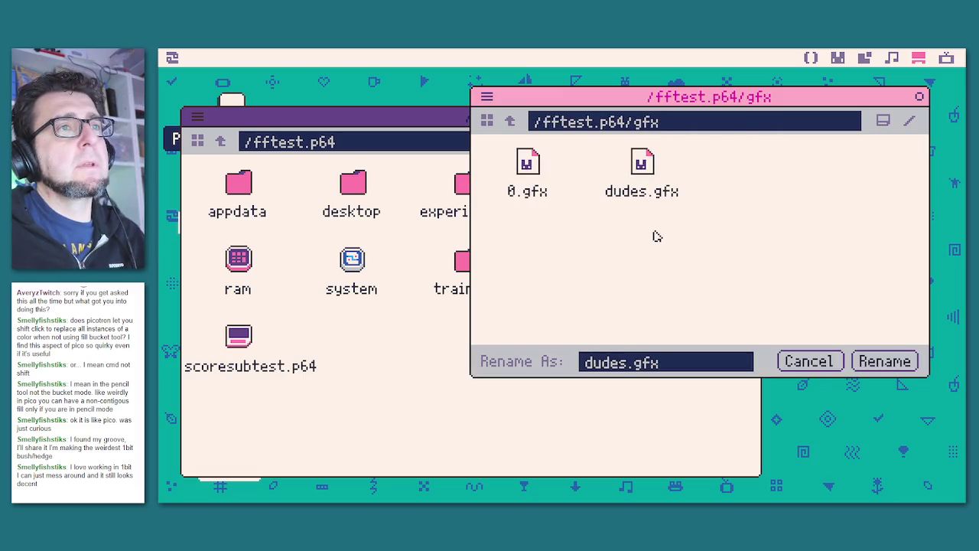
key("Left")
type("1")
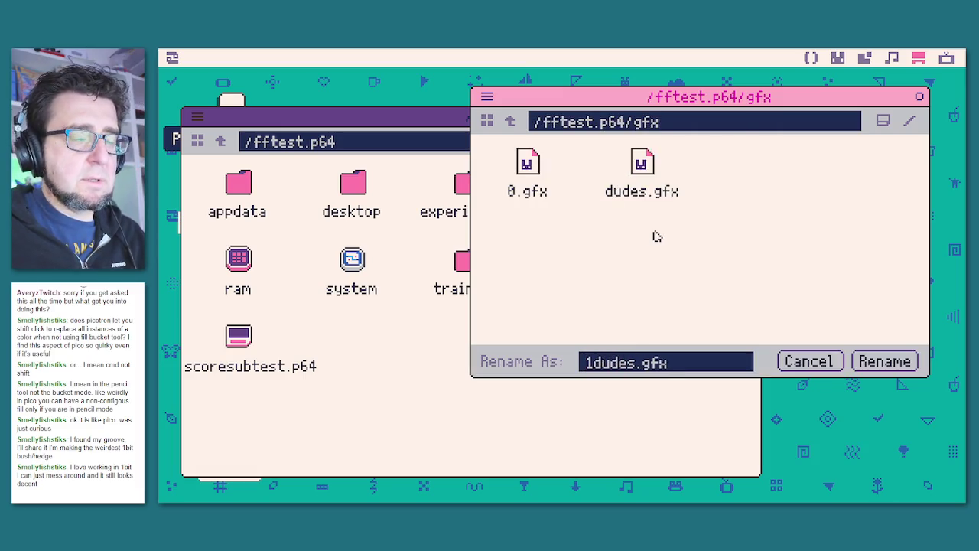
type("_")
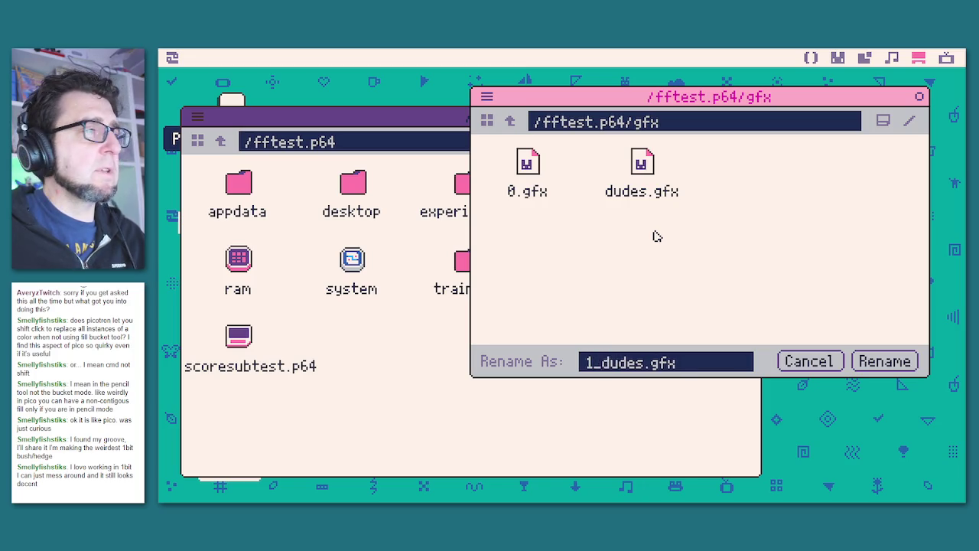
key("Return")
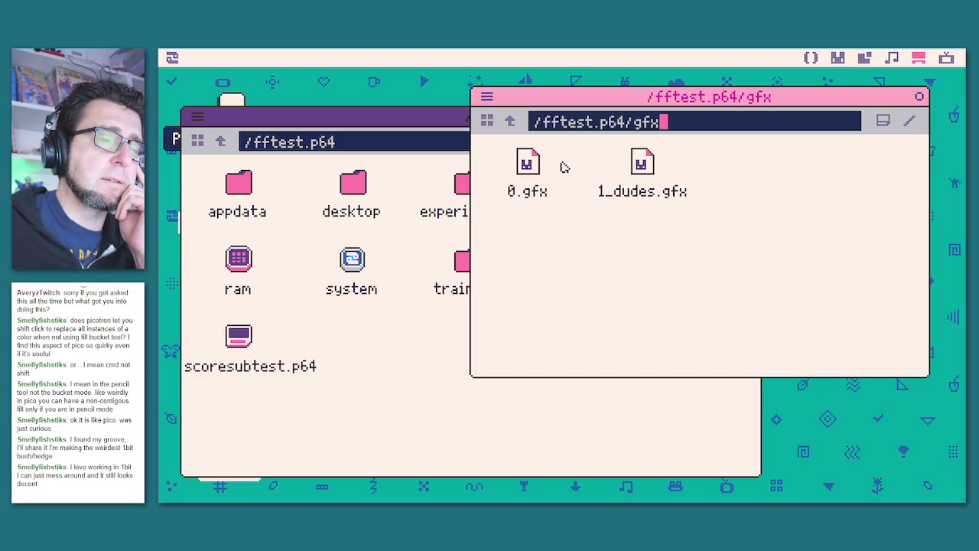
Close the gfx and root file windows and run the cart to show the town map.
left_click(920, 102)
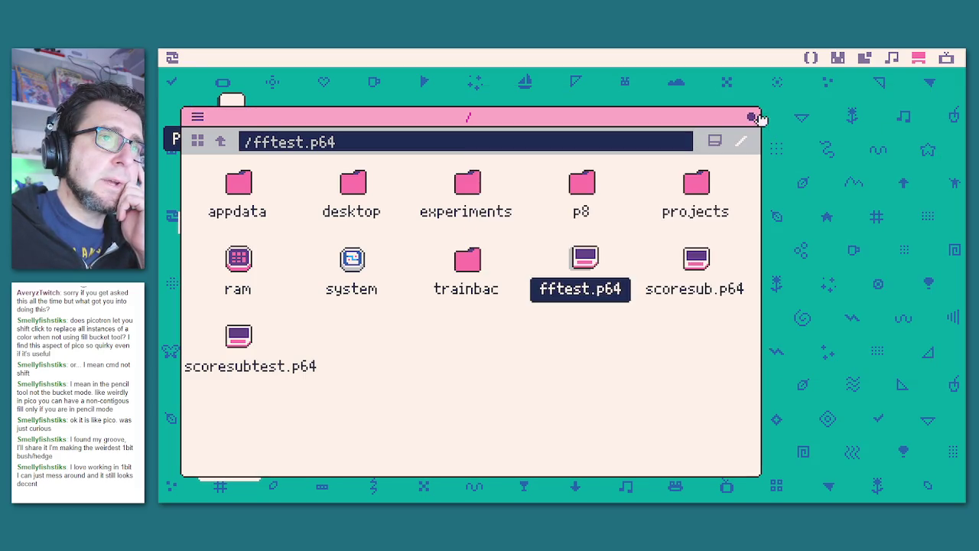
left_click(760, 116)
key("ctrl+r")
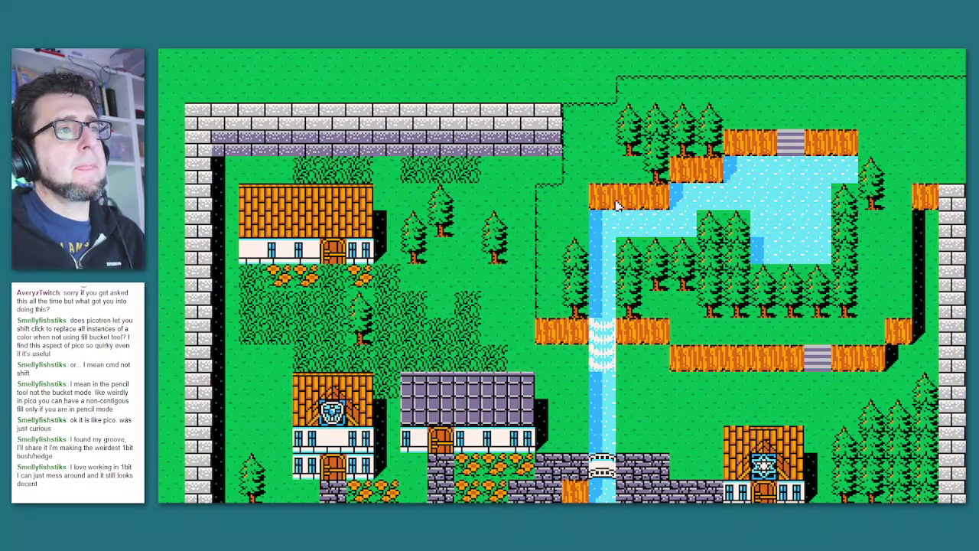
In the 0.gfx sprite editor, browse File > Open File and cancel, then save the cart with Ctrl+S.
left_click(172, 57)
left_click(844, 59)
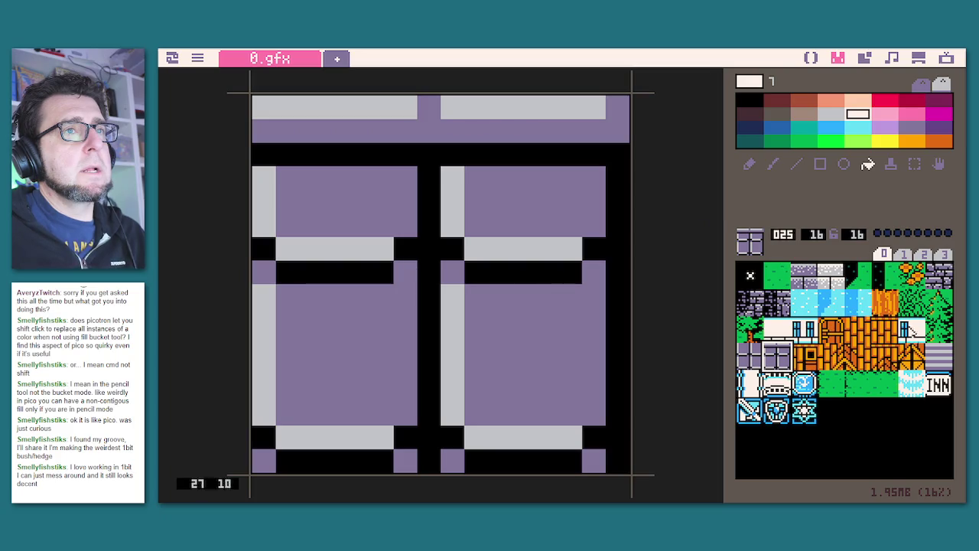
left_click(197, 58)
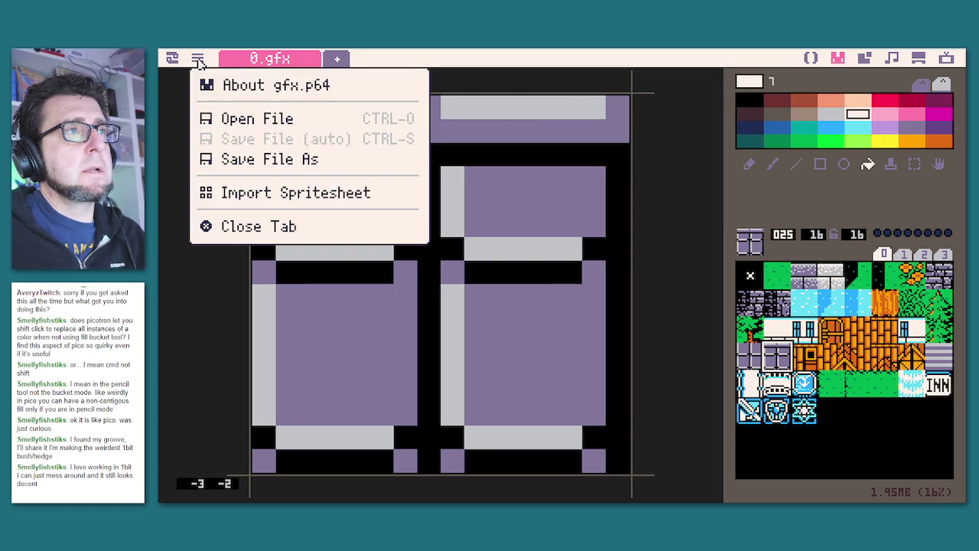
left_click(220, 116)
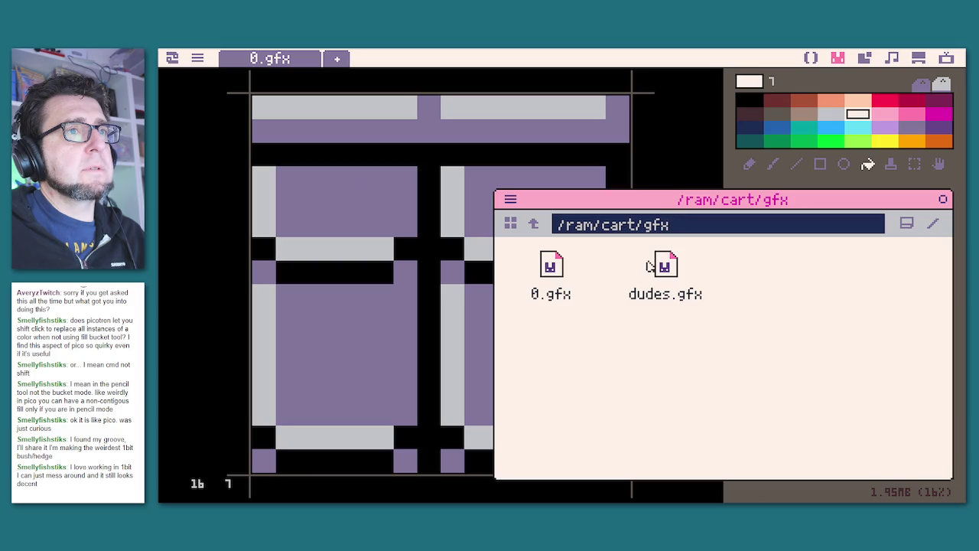
left_click(941, 200)
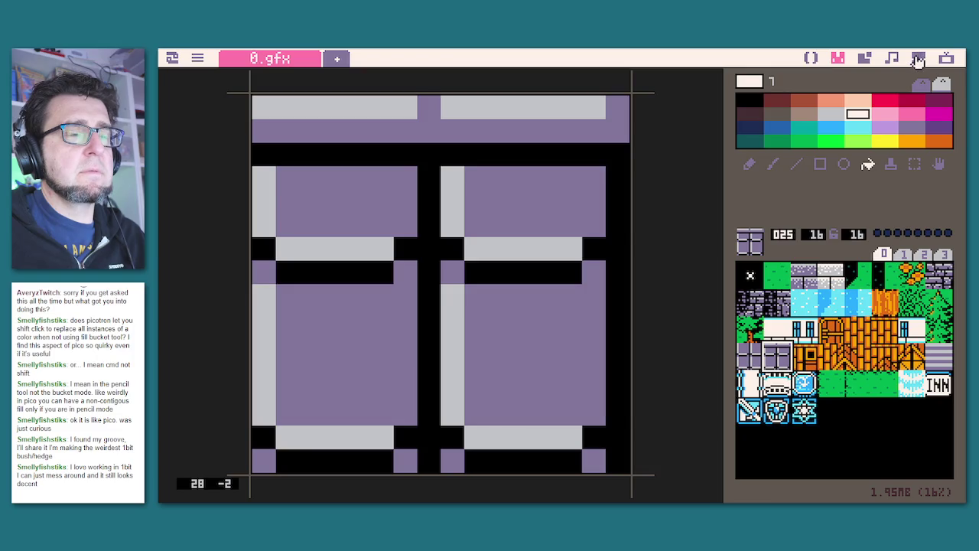
key("ctrl+s")
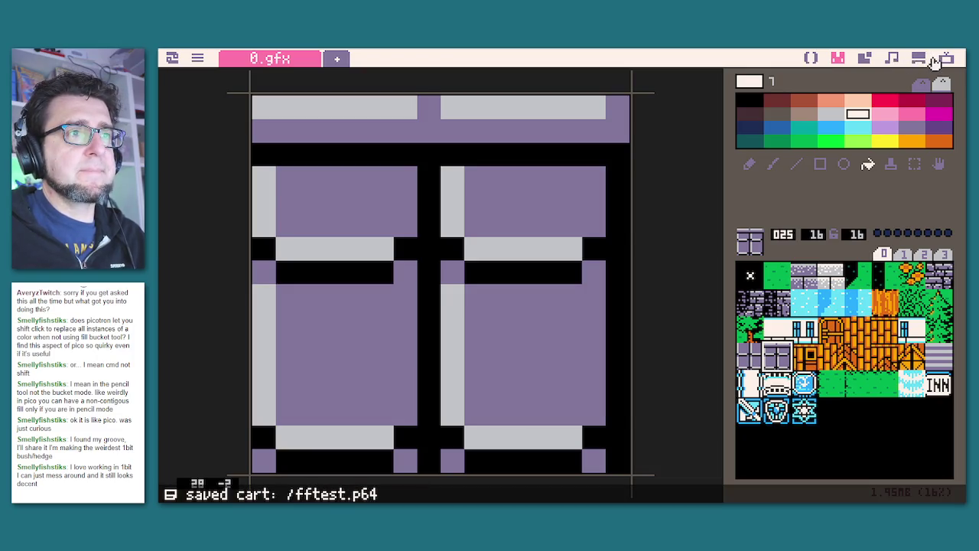
left_click(946, 60)
Reboot Picotron and move the dudes.loc shortcut lower on the desktop.
type("reboot")
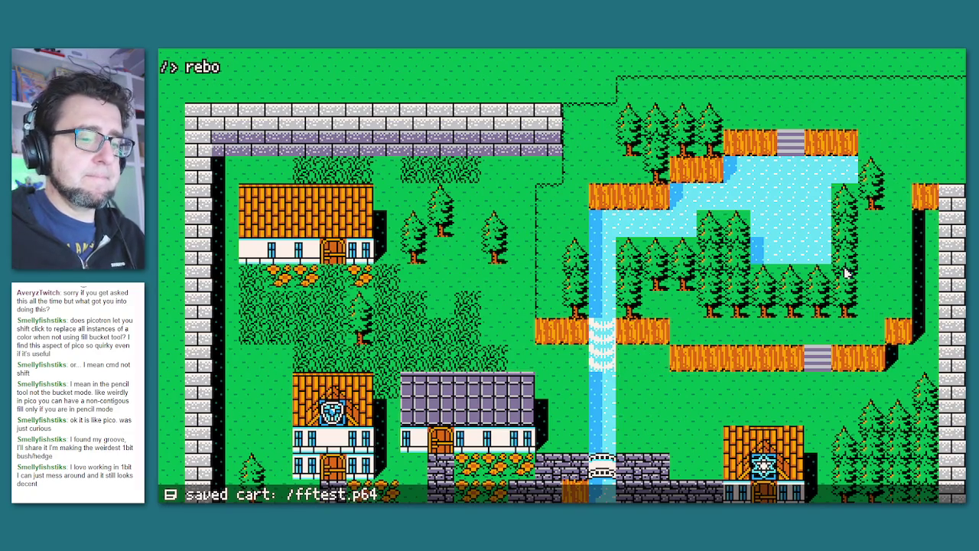
key("Return")
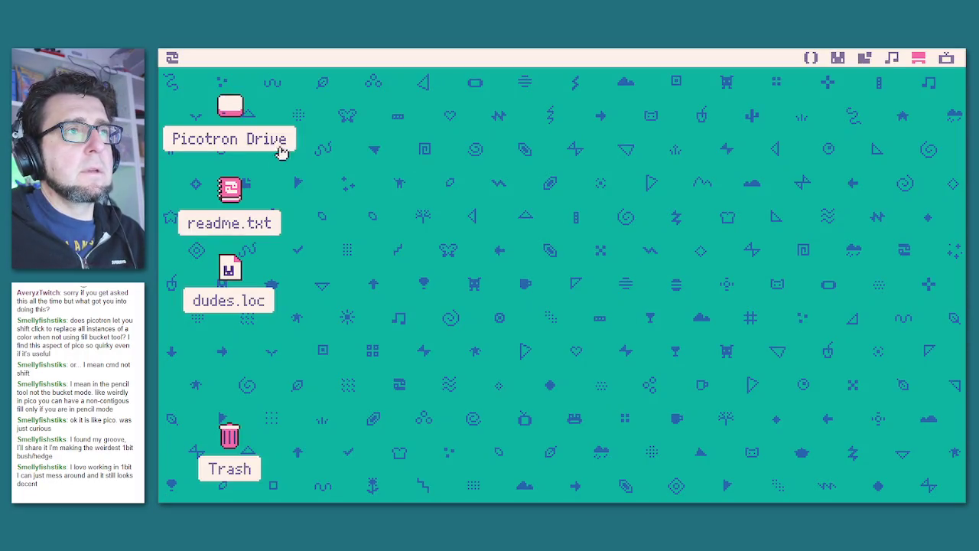
mouse_move(229, 267)
left_mouse_down()
mouse_move(230, 443)
mouse_move(313, 340)
mouse_move(336, 360)
mouse_move(234, 442)
mouse_move(354, 348)
left_mouse_up()
right_click(366, 369)
left_click(360, 390)
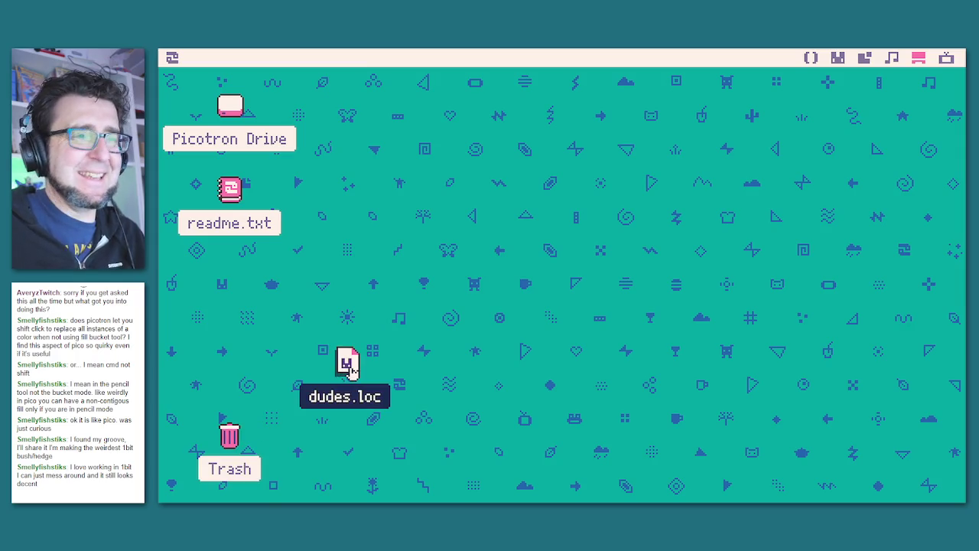
Delete the dudes.loc shortcut and open the Picotron Drive root folder.
right_click(350, 367)
left_click(334, 430)
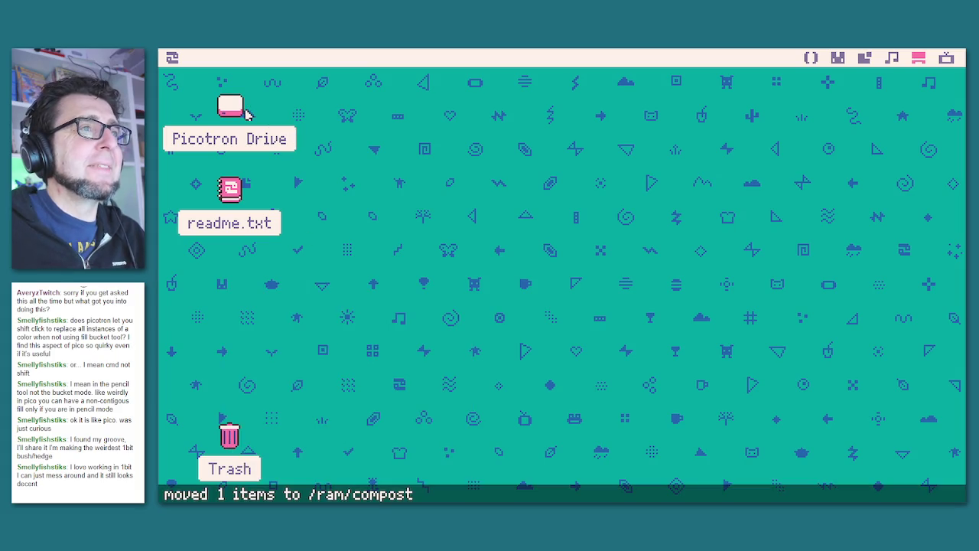
double_click(244, 112)
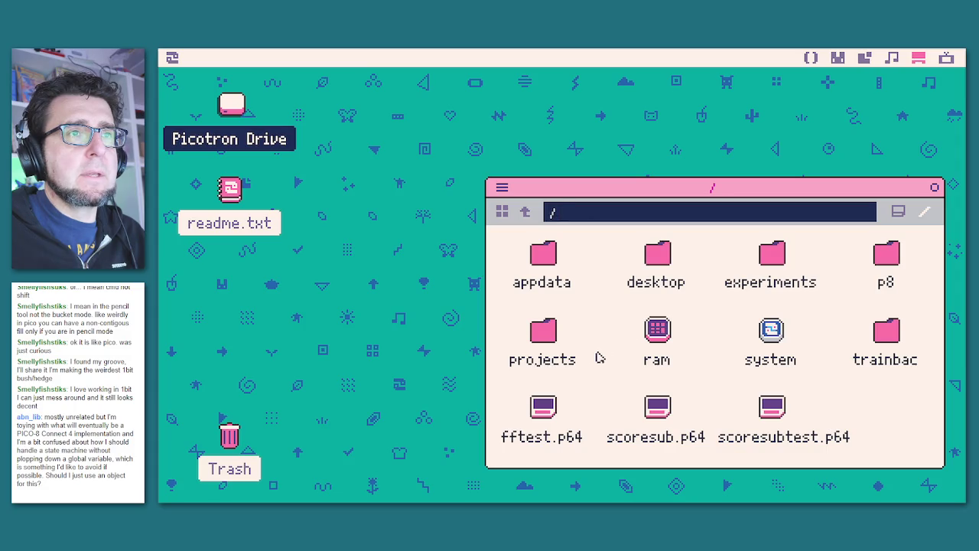
Show the contents of fftest.p64 and open its gfx folder.
left_click(552, 406)
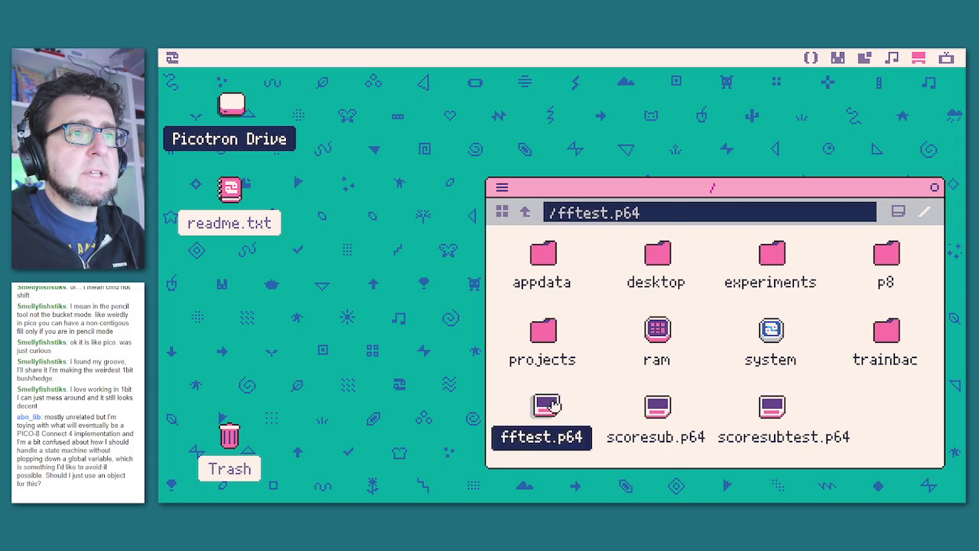
right_click(552, 405)
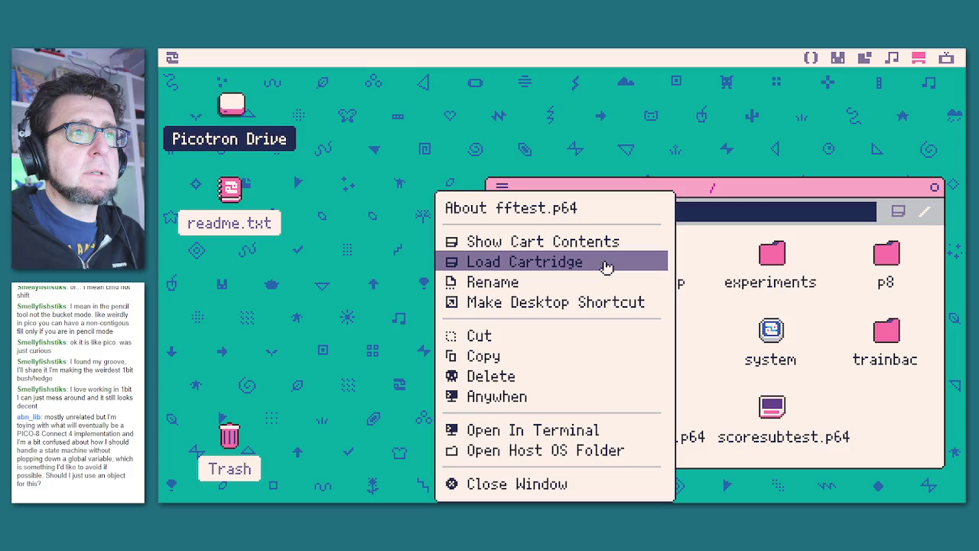
left_click(605, 246)
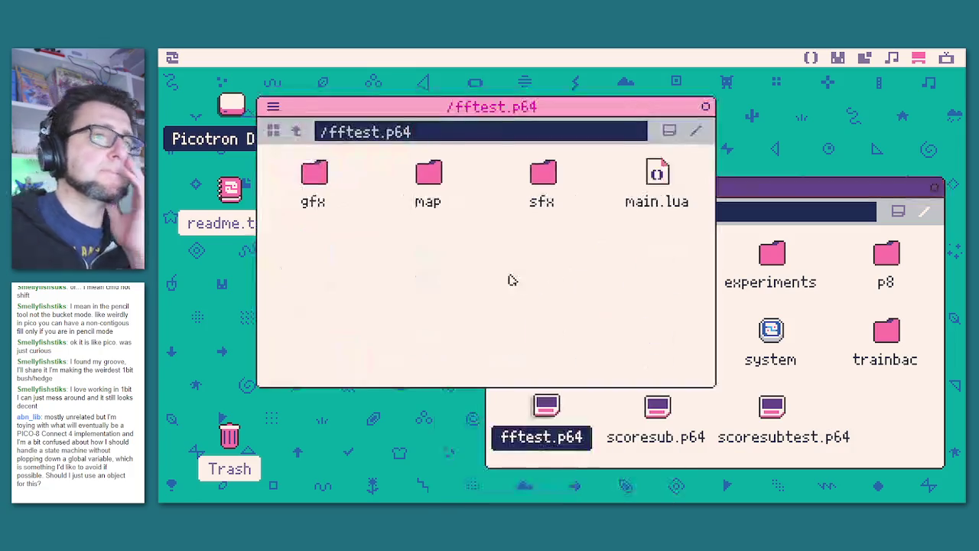
double_click(316, 175)
Rename dudes.gfx to 1_dudes.gfx.
left_click(413, 177)
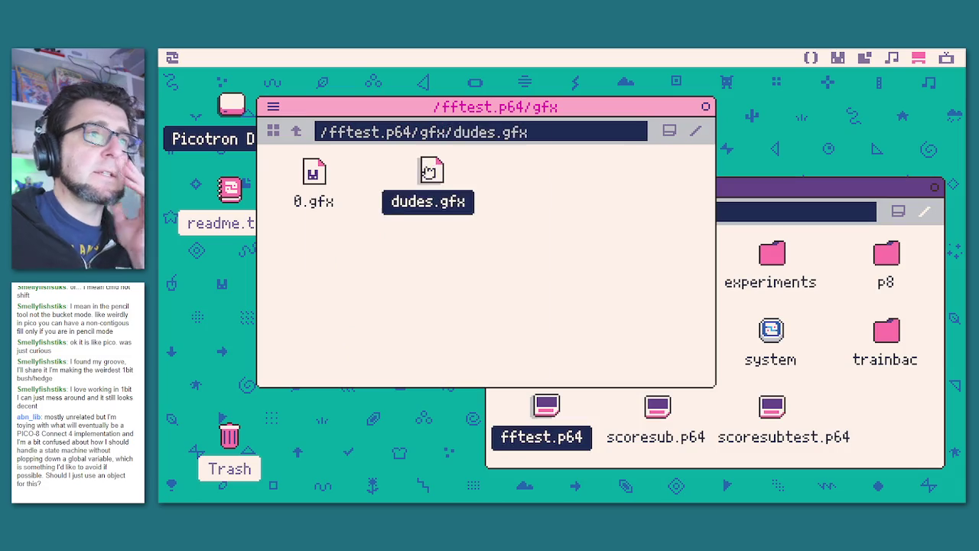
right_click(413, 178)
left_click(413, 172)
key("Left")
key("Left")
key("Left")
type("1")
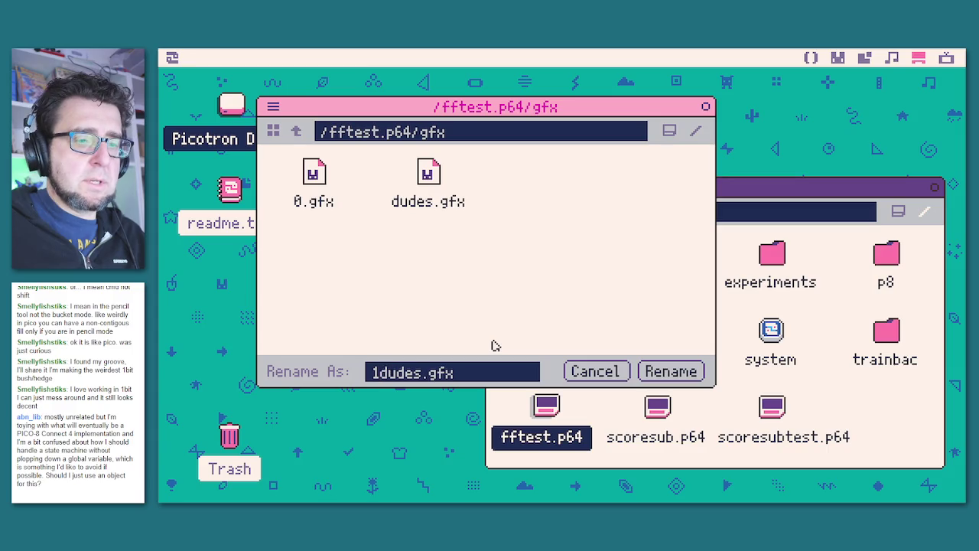
type("_")
key("Return")
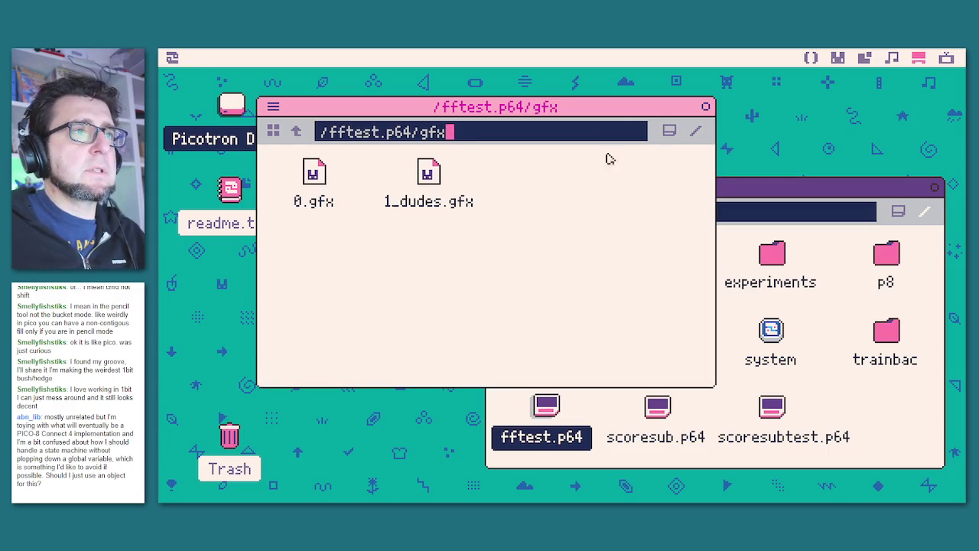
Close the gfx folder and cart contents windows, then switch to the terminal.
left_click(703, 108)
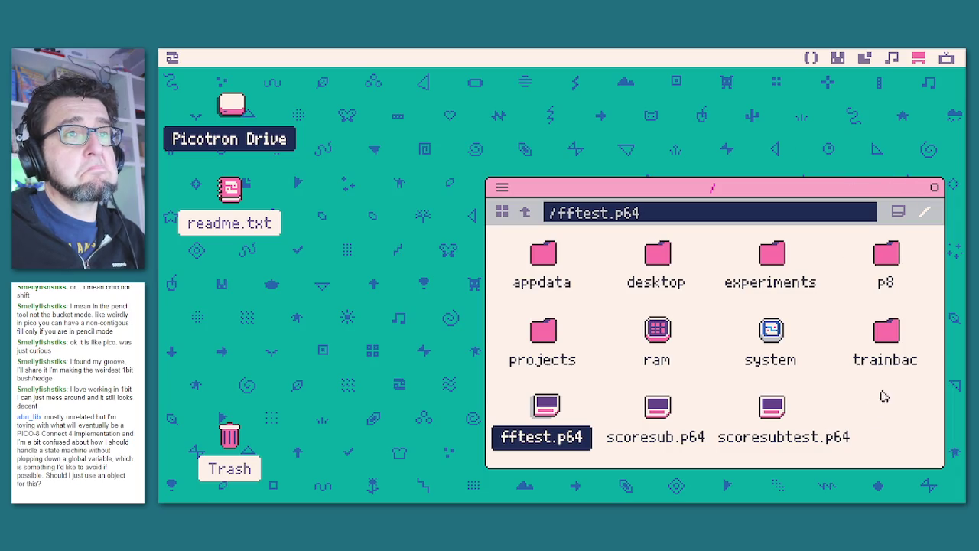
left_click(935, 187)
left_click(946, 60)
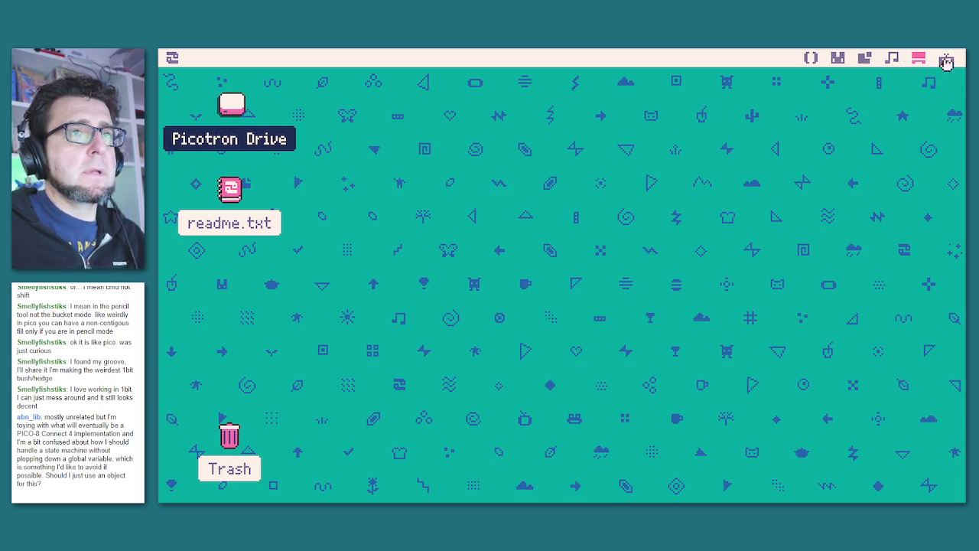
Load the cart with 'load fftest' and test-run its town map.
type("load fftest")
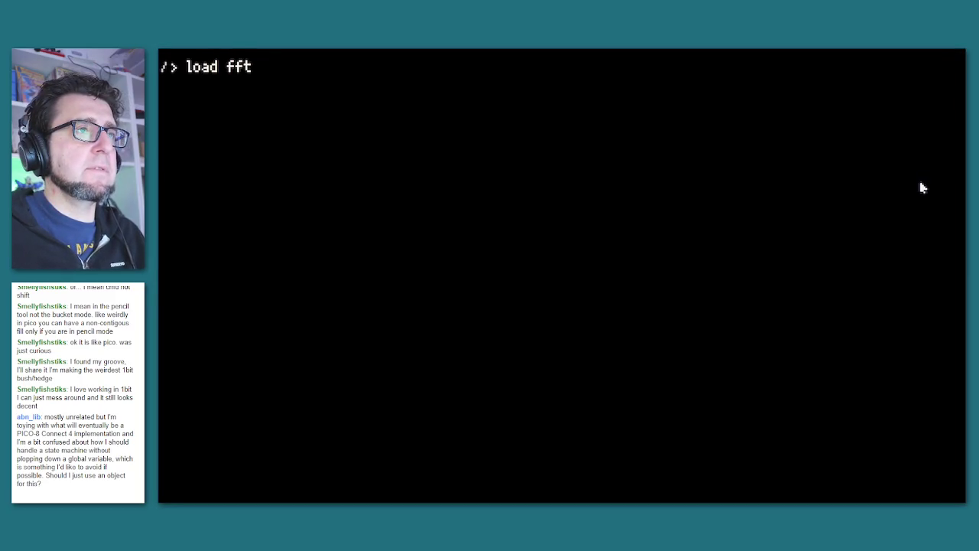
key("Return")
key("ctrl+r")
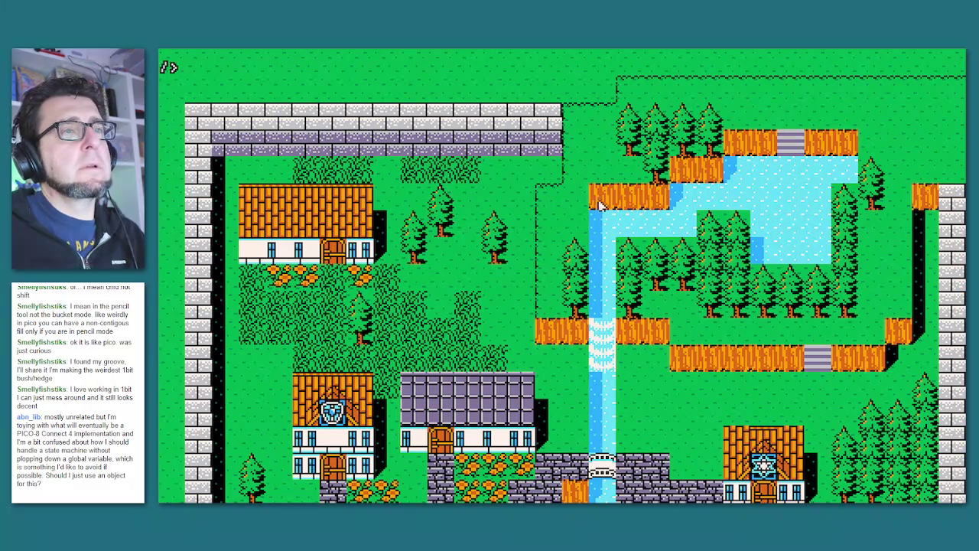
key("Escape")
Open 1_dudes.gfx in a new sprite editor tab via Open File.
left_click(838, 58)
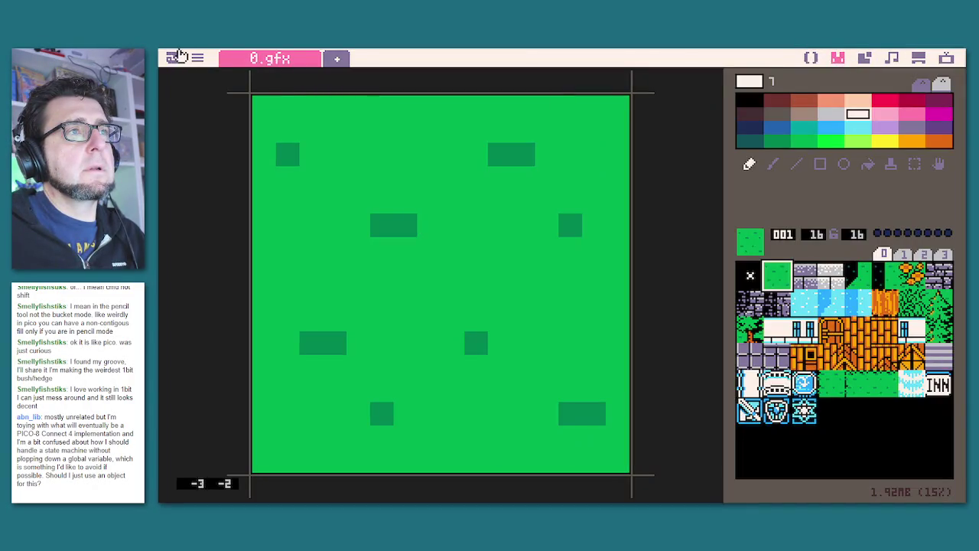
left_click(197, 58)
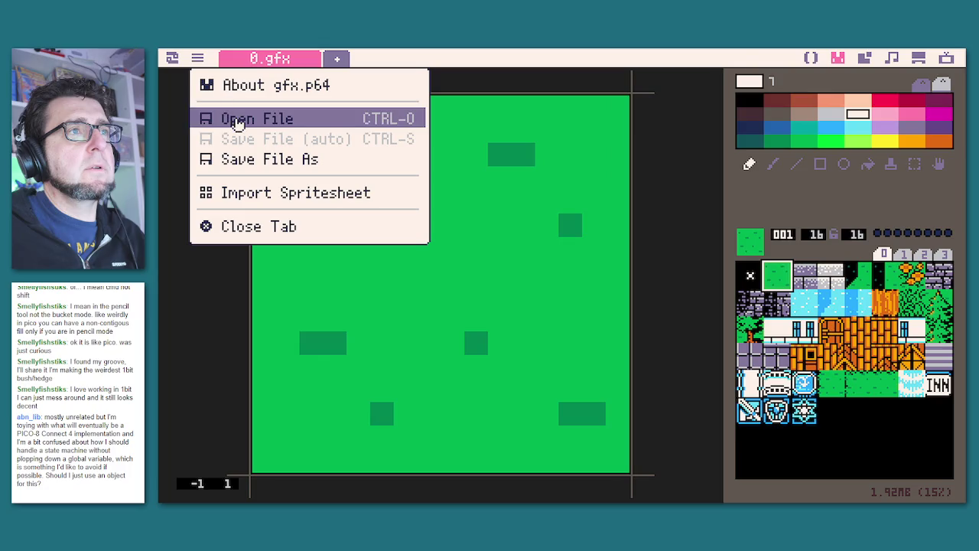
left_click(237, 120)
double_click(626, 185)
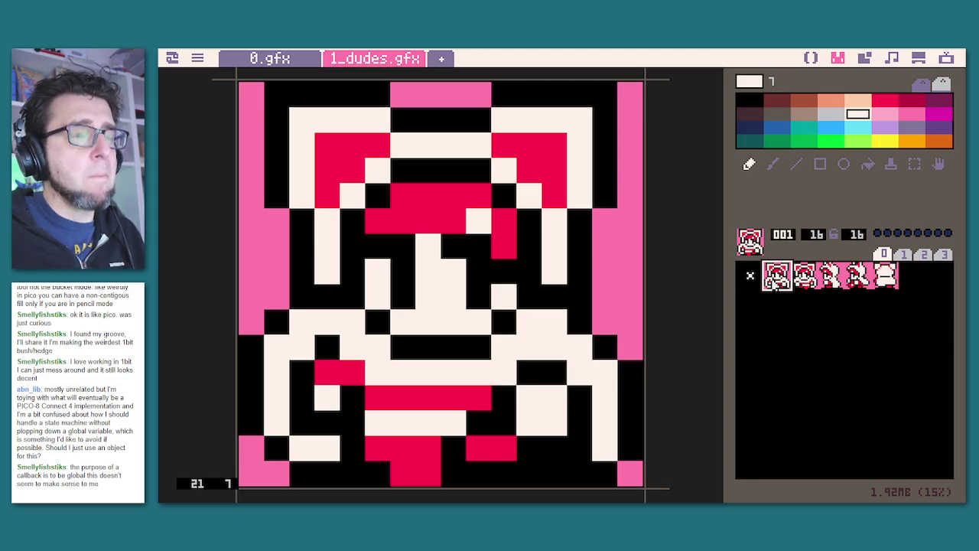
Cut and paste the dude sprites from slots 1, 2 and 3 into slots 0, 1 and 2.
key("ctrl+x")
left_click(753, 281)
key("ctrl+v")
left_click(800, 283)
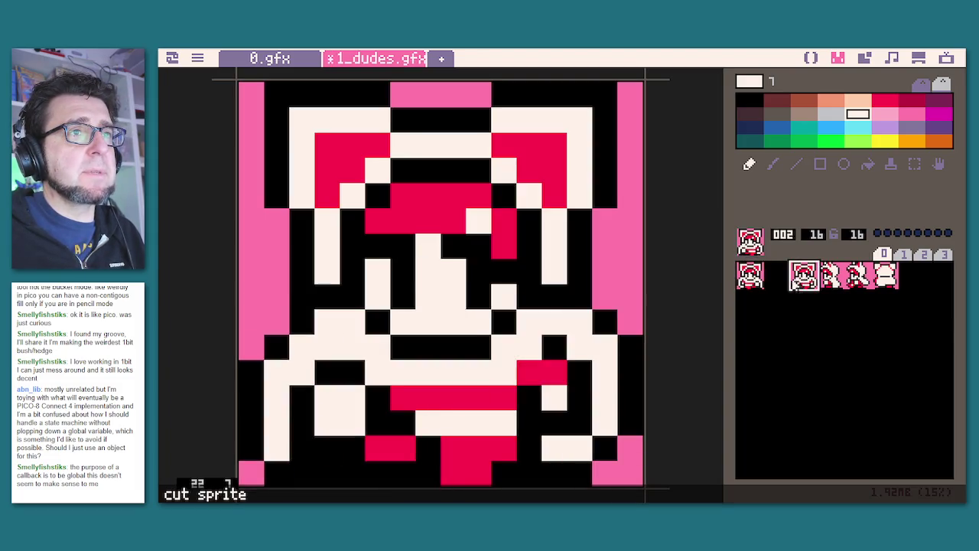
key("ctrl+x")
left_click(776, 275)
key("ctrl+v")
left_click(830, 276)
key("ctrl+x")
left_click(802, 275)
key("ctrl+v")
Move the sprites in slots 4 and 5 left into slots 3 and 4.
left_click(856, 275)
key("ctrl+x")
left_click(829, 276)
key("ctrl+v")
left_click(885, 276)
key("ctrl+x")
left_click(856, 275)
key("ctrl+v")
Preview the dude animation from slot 0, check the sprites, and save 1_dudes.gfx with Ctrl+S.
left_click(856, 302)
left_click(751, 279)
key("space")
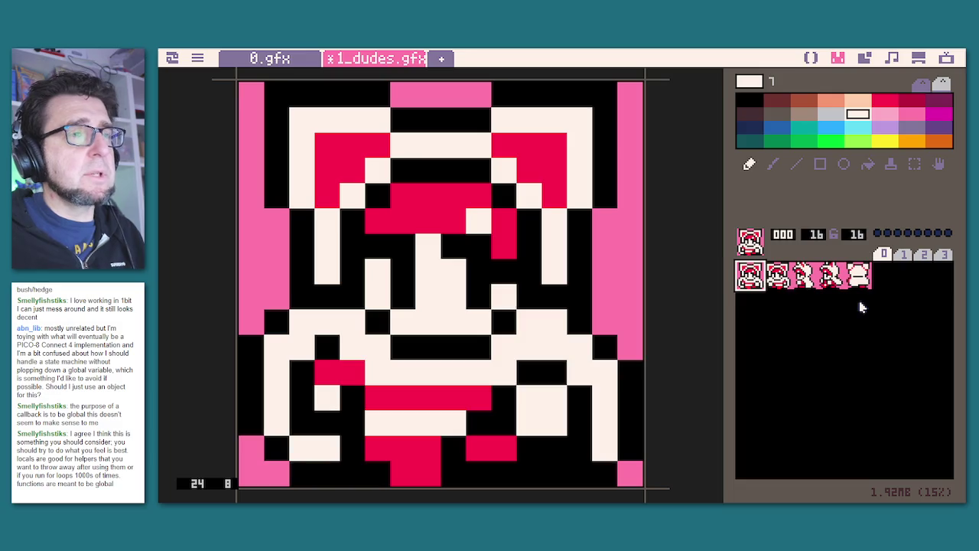
left_click(859, 306)
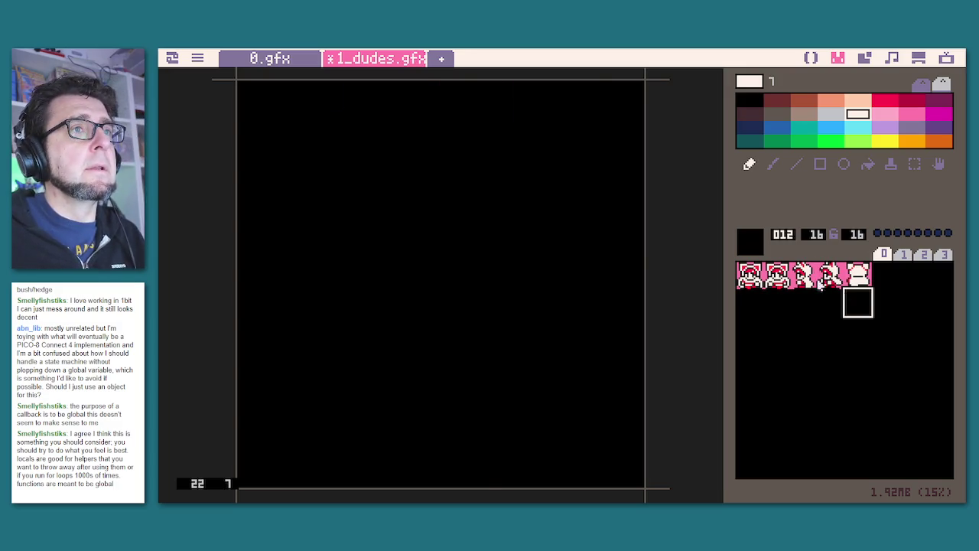
left_click(749, 275)
left_click(830, 275)
left_click(776, 276)
left_click(749, 276)
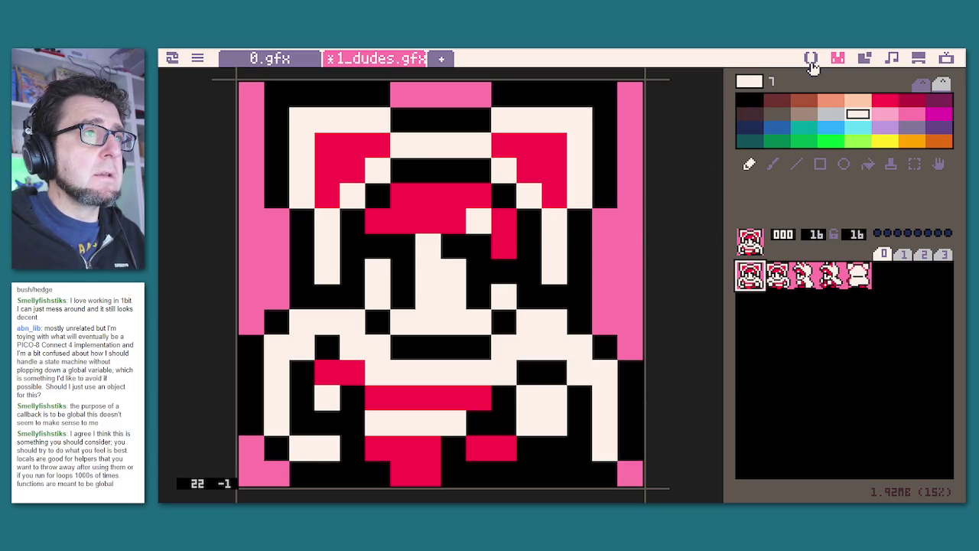
key("ctrl+s")
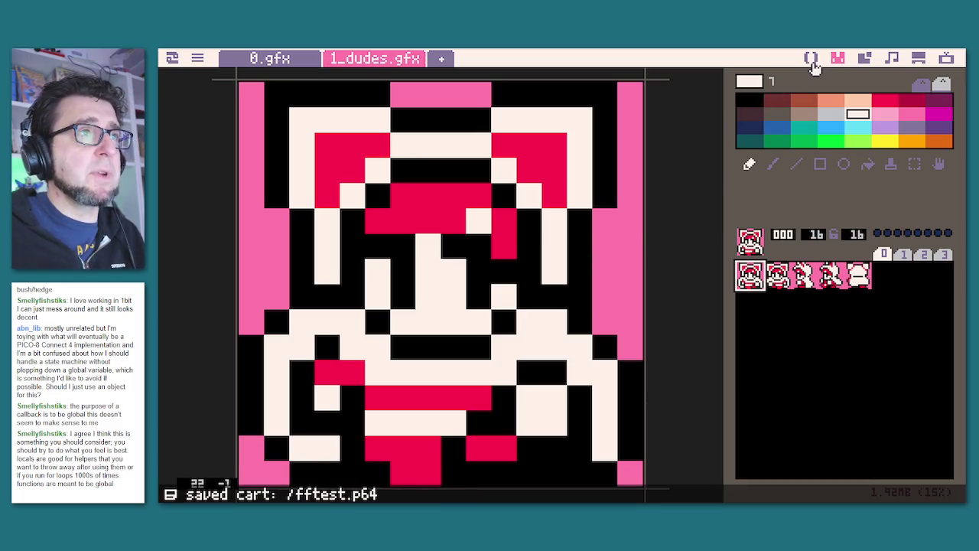
left_click(812, 58)
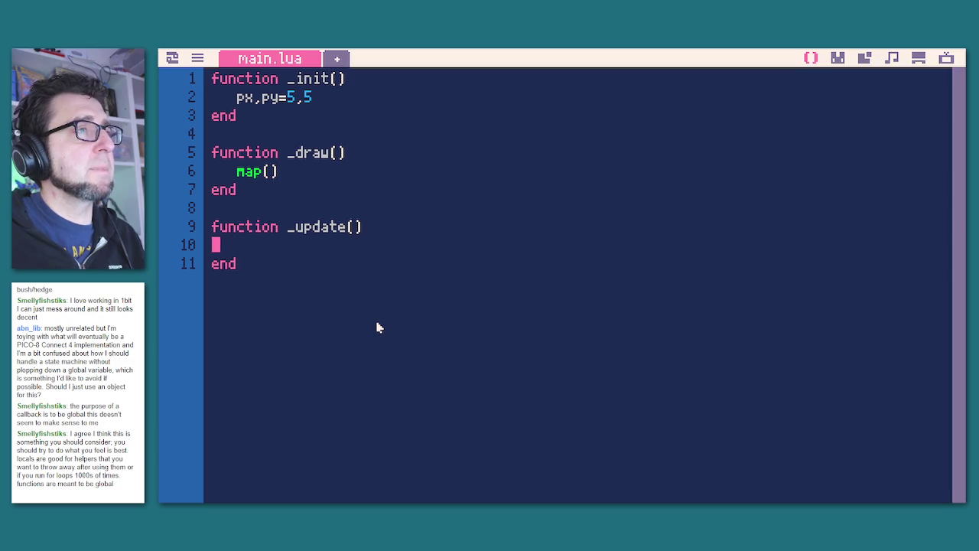
Indent the blank line 10 inside function _update() in main.lua with a Tab.
key("Tab")
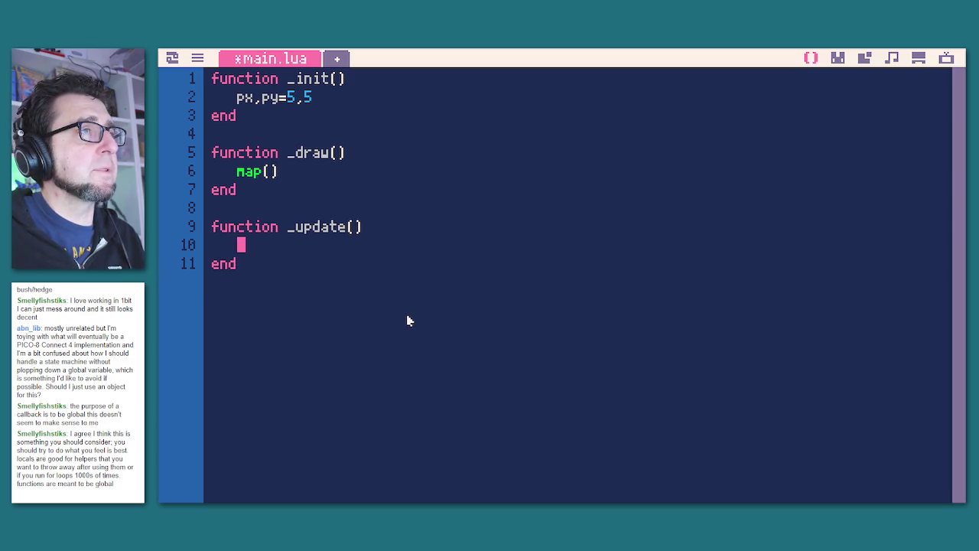